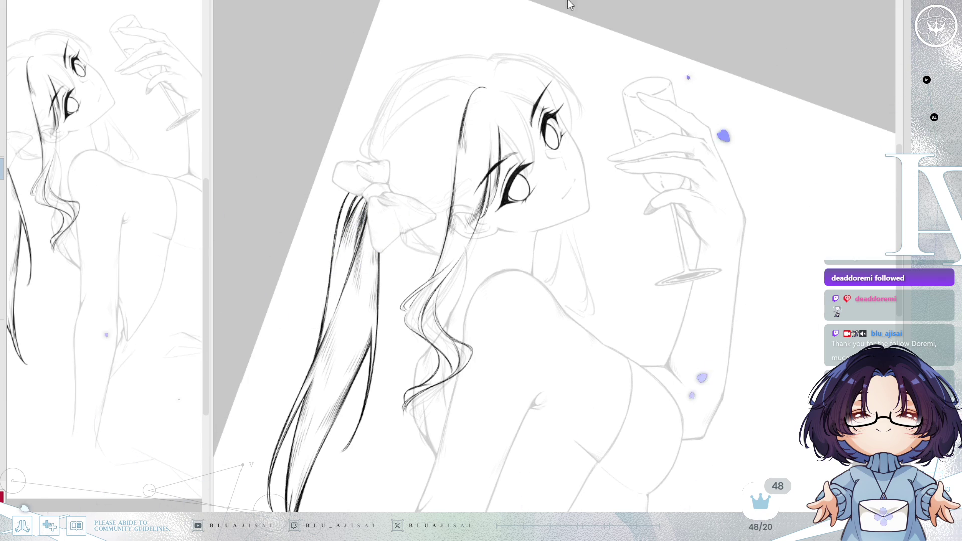
pyautogui.scroll(-1, 525, 120)
pyautogui.scroll(3, 470, 150)
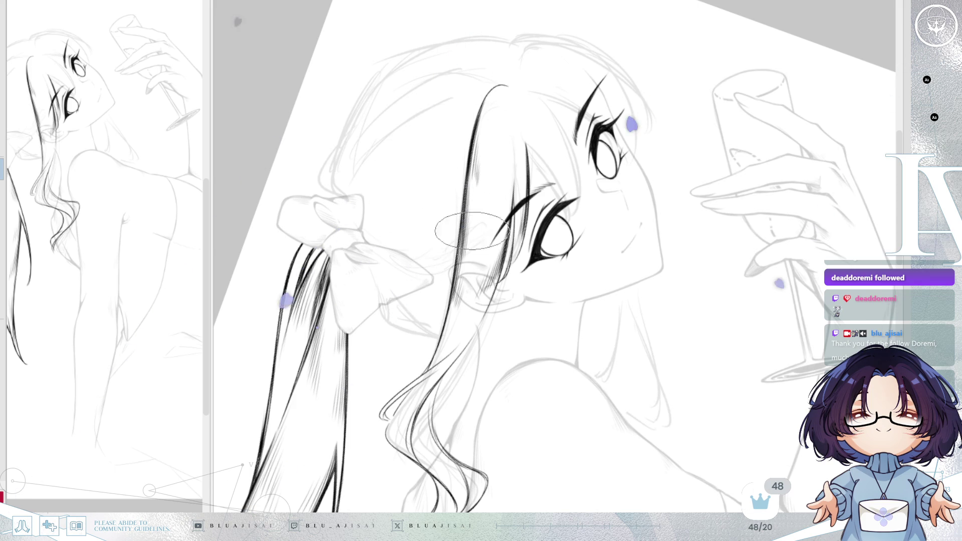
# Step: Ink a dark hair line running down from the chin, mirroring and tilting the view to check it
pyautogui.press('m')
pyautogui.scroll(1, 525, 240)
pyautogui.scroll(1, 571, 226)
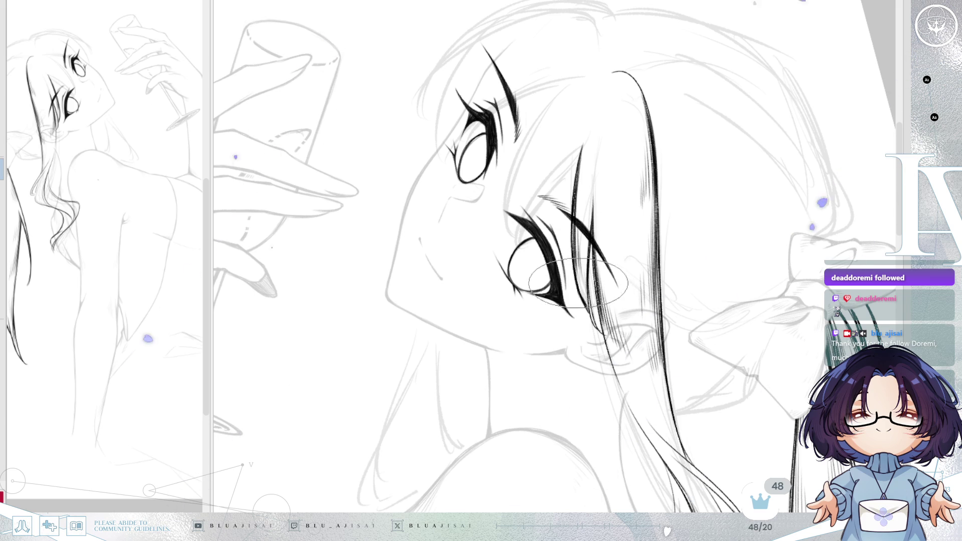
pyautogui.moveTo(575, 280)
pyautogui.mouseDown()
pyautogui.moveTo(568, 192)
pyautogui.moveTo(701, 189)
pyautogui.mouseUp()
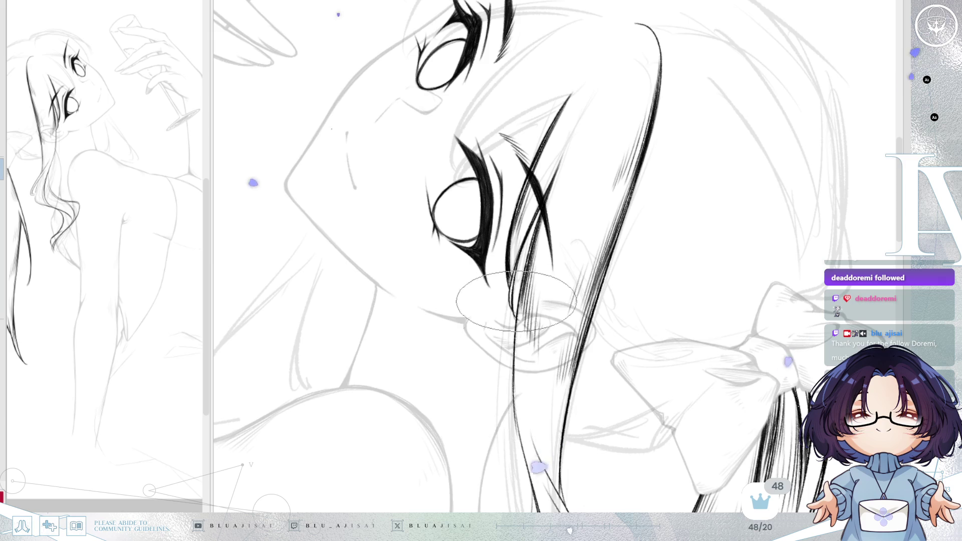
pyautogui.scroll(-3, 517, 325)
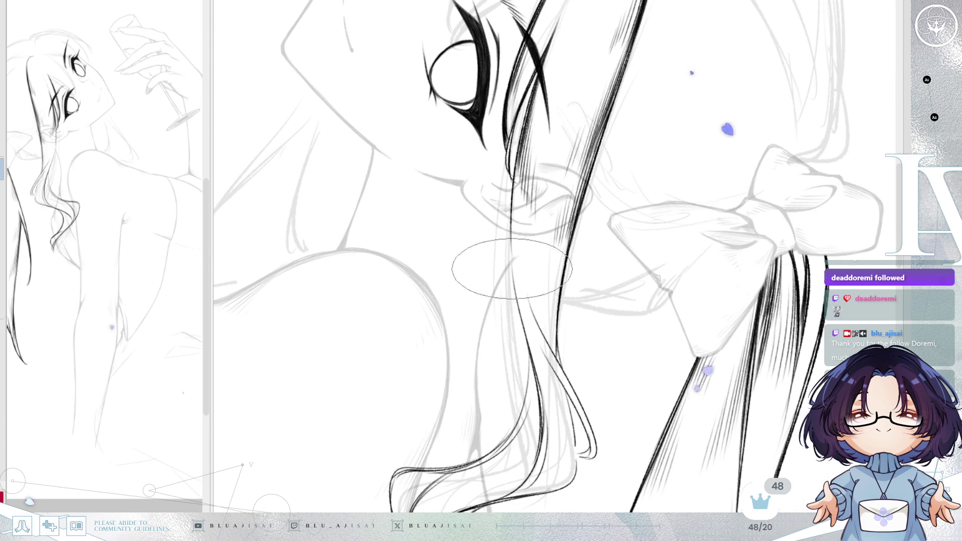
pyautogui.moveTo(514, 179); pyautogui.dragTo(528, 342)
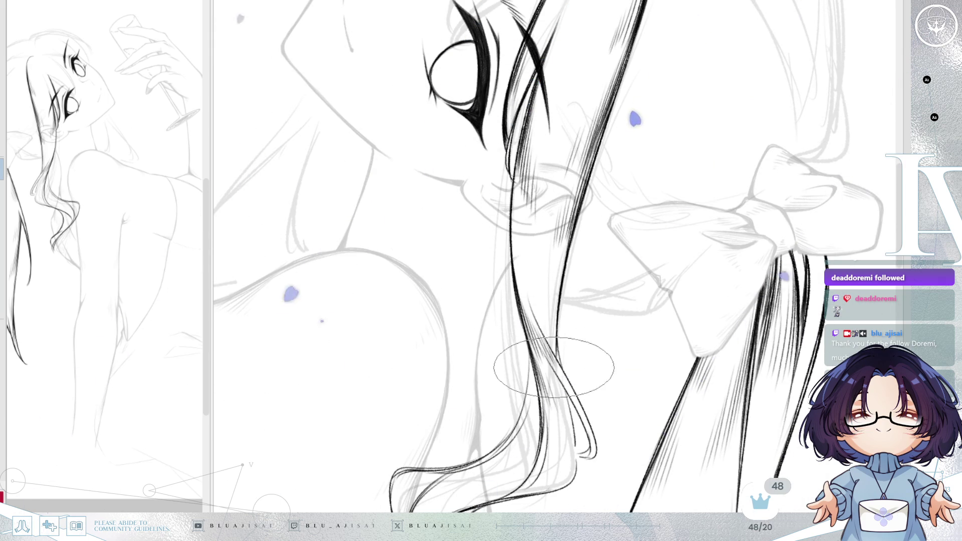
pyautogui.press('Insert')
pyautogui.press('End')
pyautogui.press('End')
pyautogui.press('End')
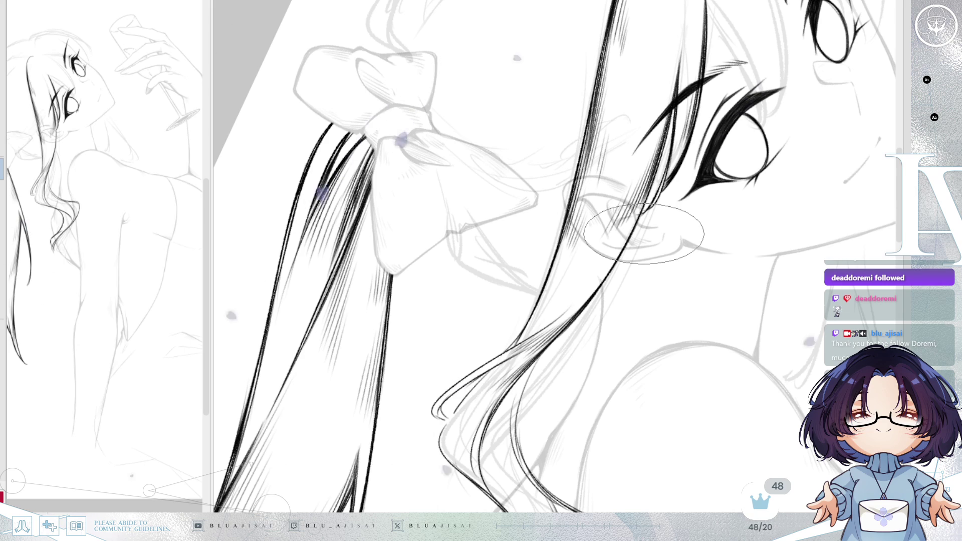
# Step: Undo the stray stroke near the ear and curve a hair strand down to join the lower strand
pyautogui.hotkey('ctrl', 'z')
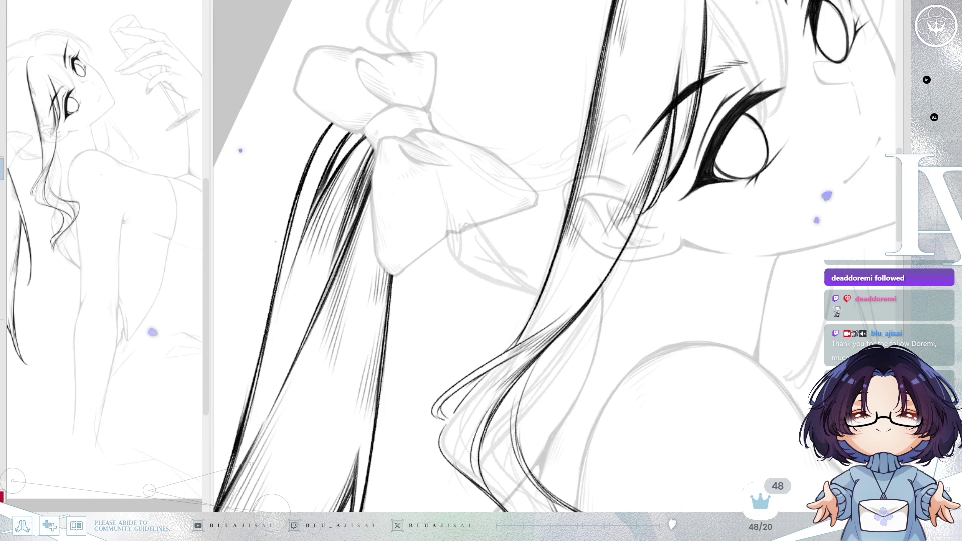
pyautogui.scroll(1, 552, 264)
pyautogui.scroll(1, 552, 263)
pyautogui.scroll(1, 553, 264)
pyautogui.scroll(1, 553, 263)
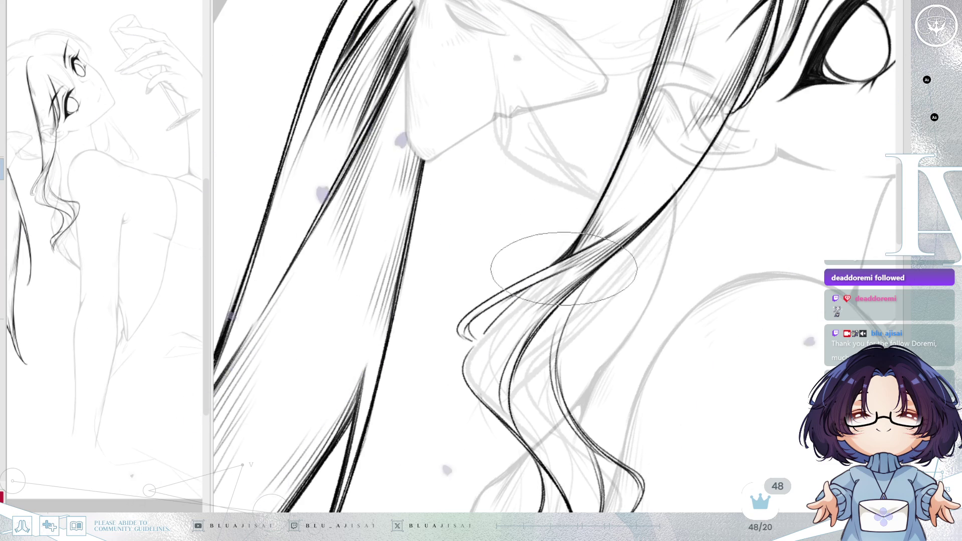
pyautogui.press('Delete')
pyautogui.press('Delete')
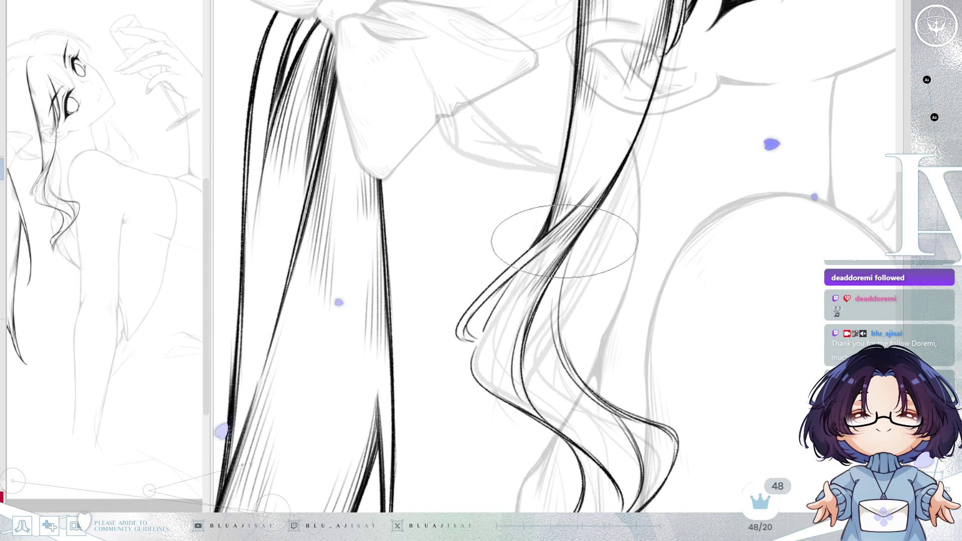
pyautogui.press('End')
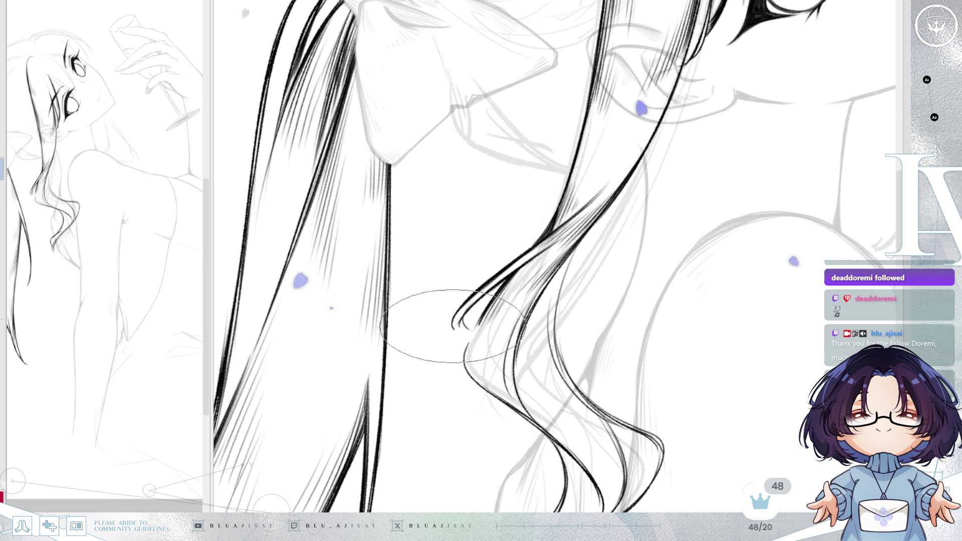
pyautogui.moveTo(451, 325); pyautogui.dragTo(462, 336)
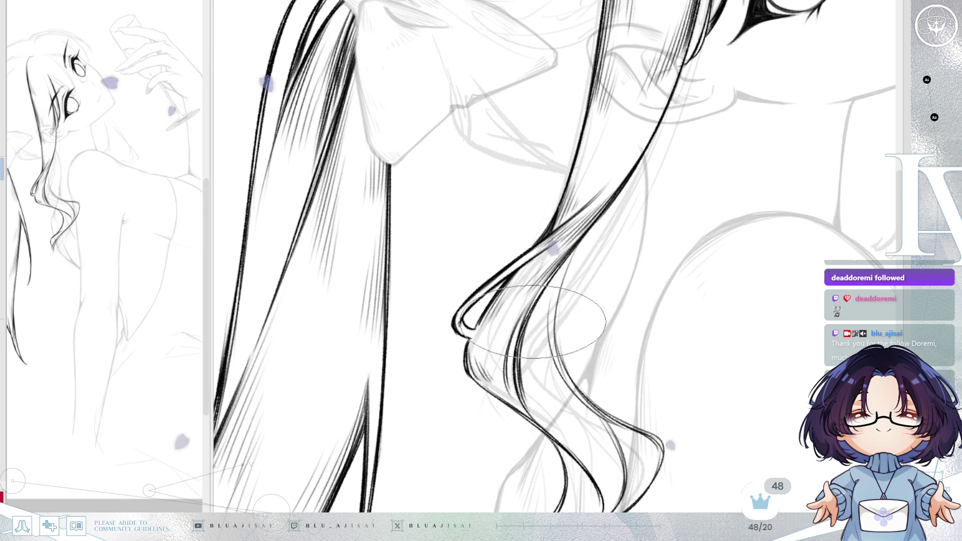
# Step: Rotate, mirror and enlarge the view around the hanging hair to continue the wavy strand
pyautogui.press('-')
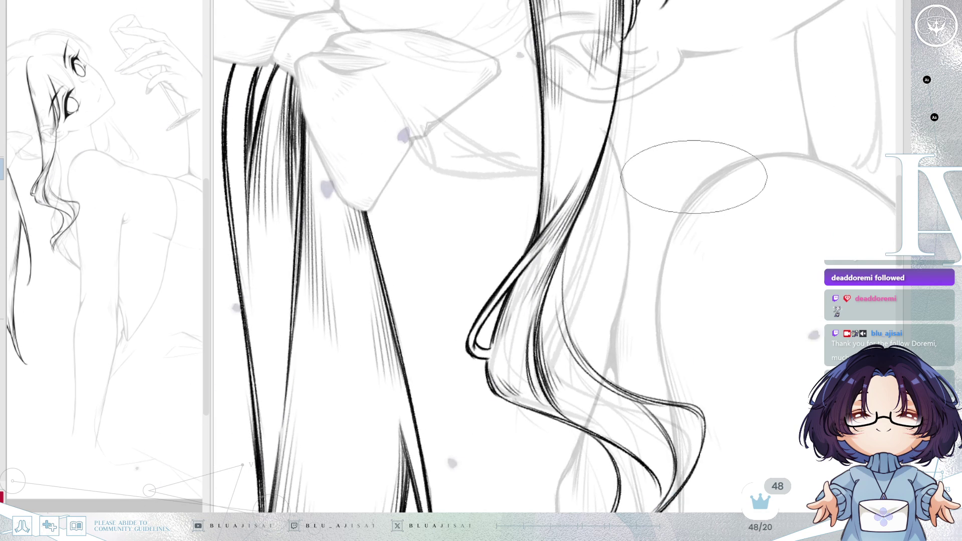
pyautogui.press('-')
pyautogui.press('-')
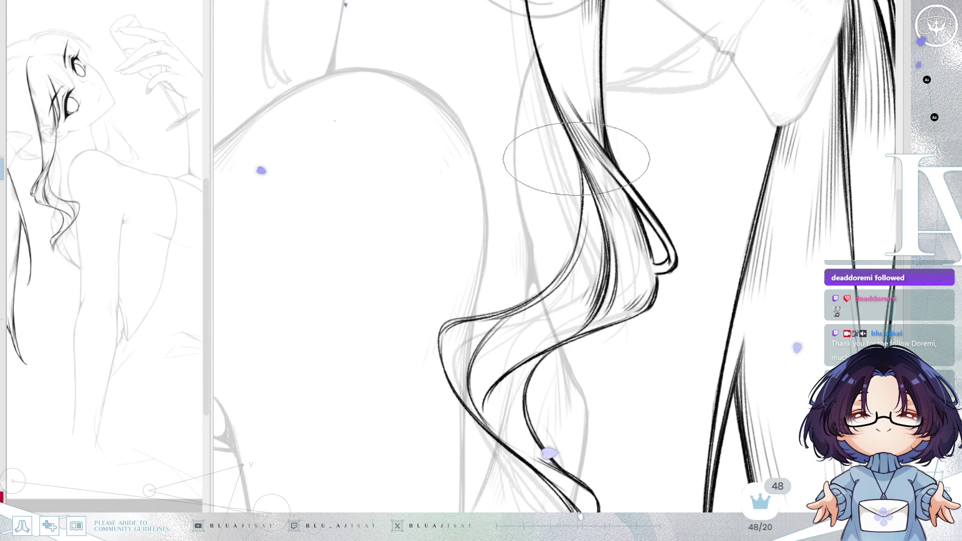
pyautogui.press('h')
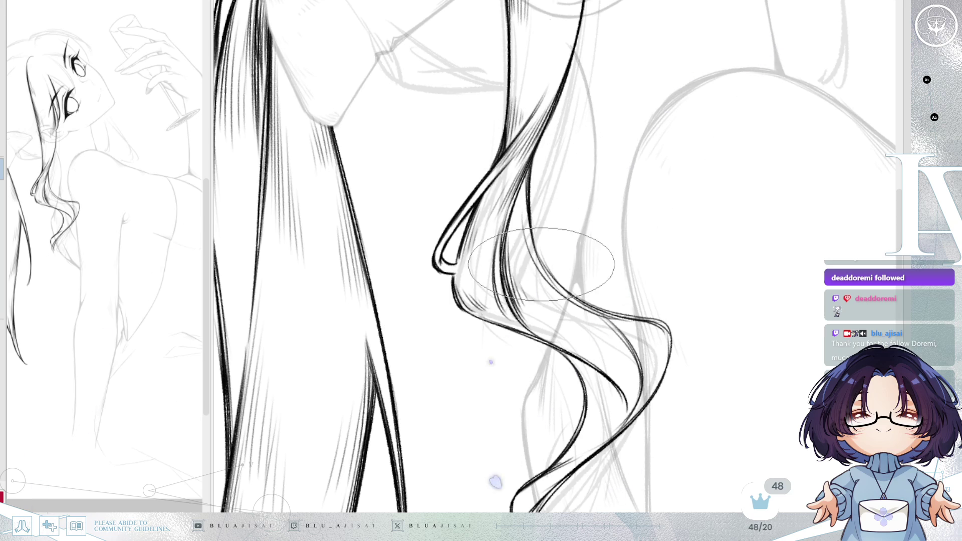
pyautogui.moveTo(565, 288); pyautogui.dragTo(522, 225)
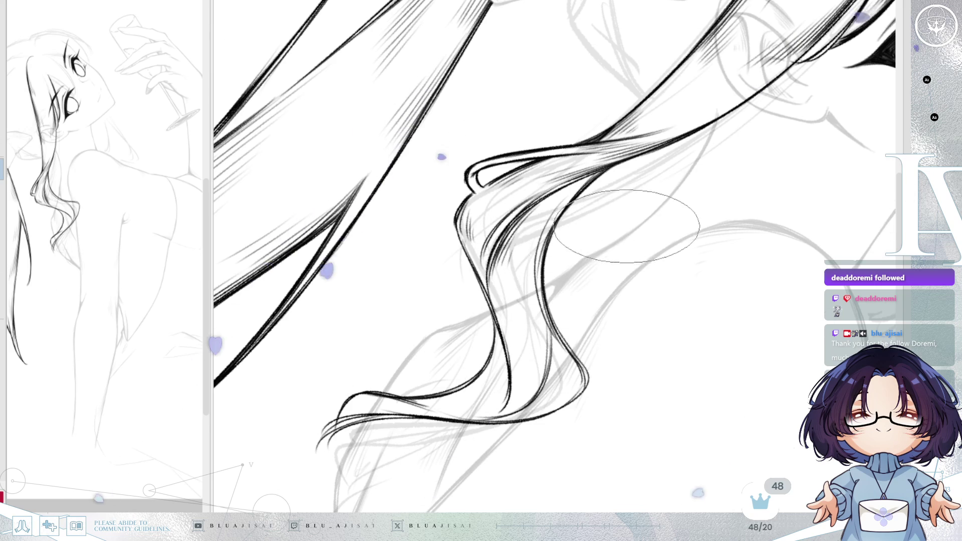
pyautogui.press('Delete')
pyautogui.press('End')
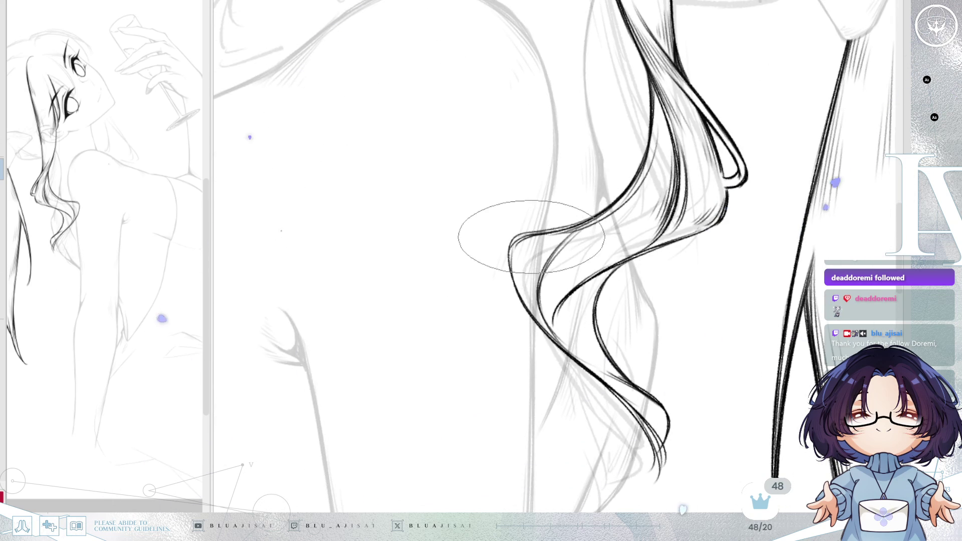
pyautogui.press('End')
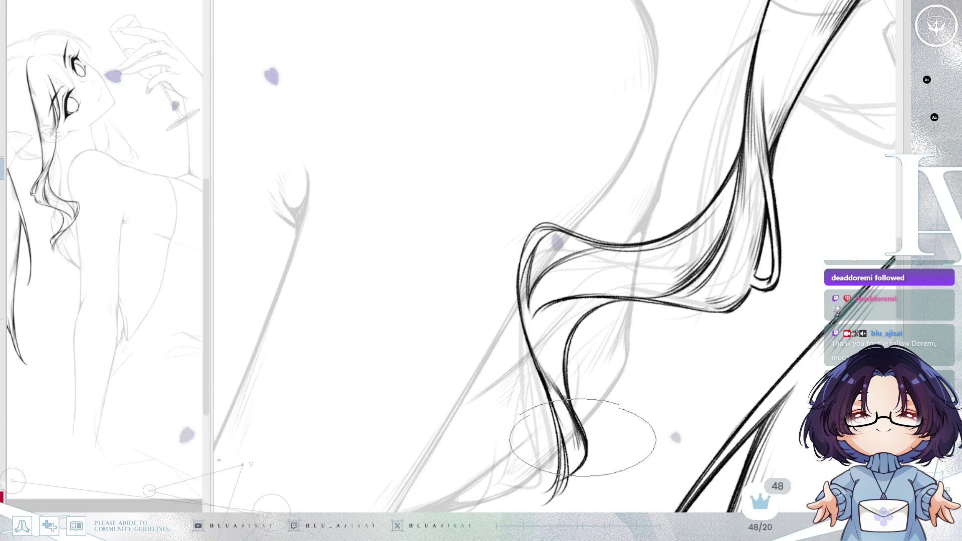
pyautogui.moveTo(564, 376); pyautogui.dragTo(623, 253)
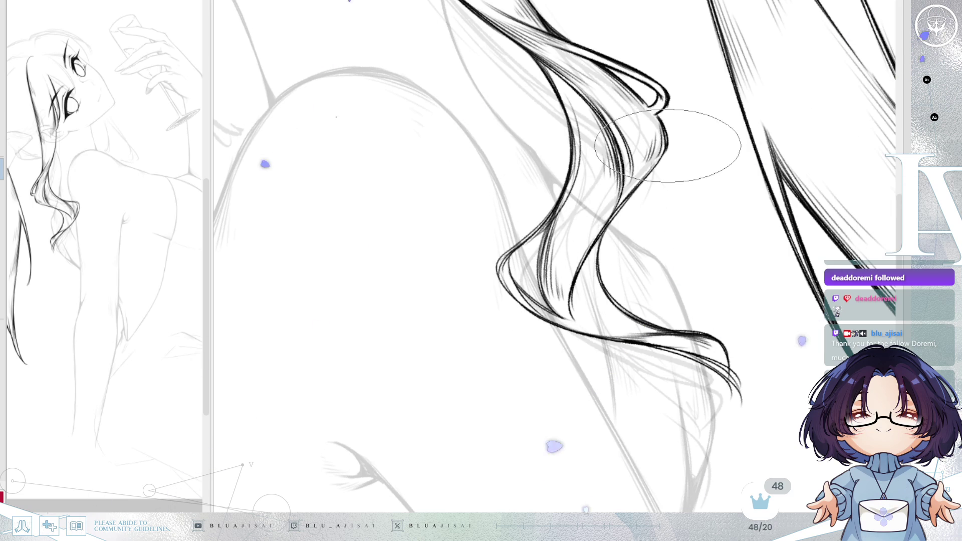
pyautogui.press('End')
pyautogui.press('End')
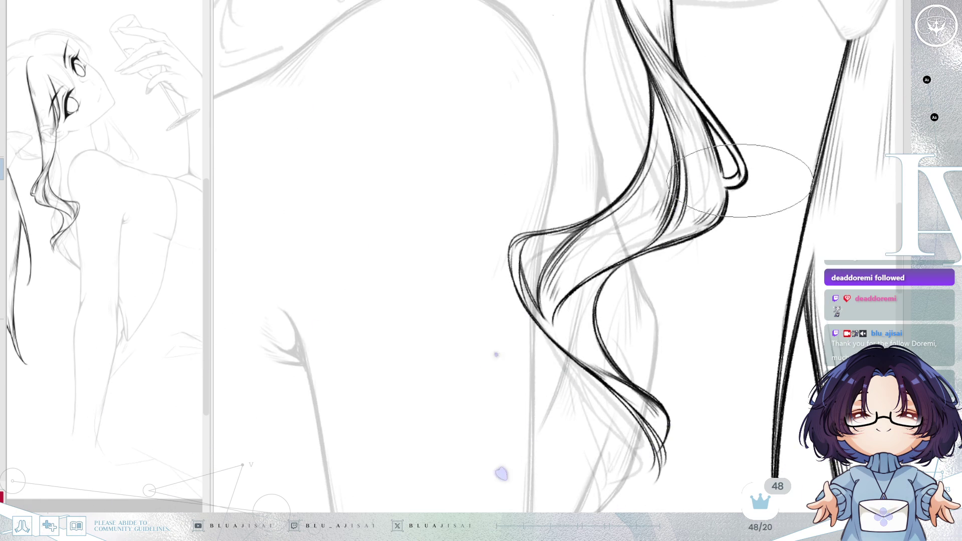
pyautogui.scroll(-3, 739, 184)
pyautogui.scroll(-3, 740, 184)
pyautogui.scroll(-3, 740, 184)
pyautogui.scroll(-2, 738, 190)
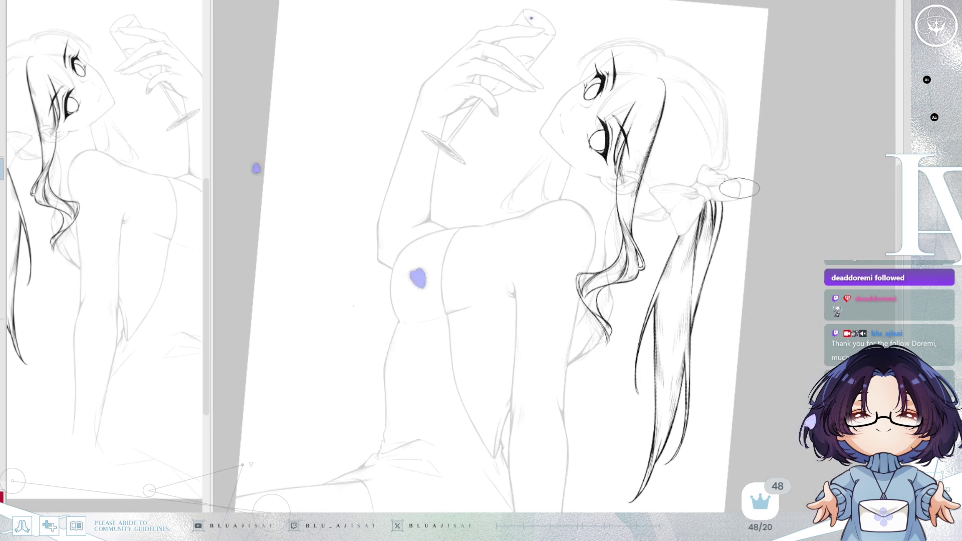
pyautogui.press('Home')
pyautogui.press('Insert')
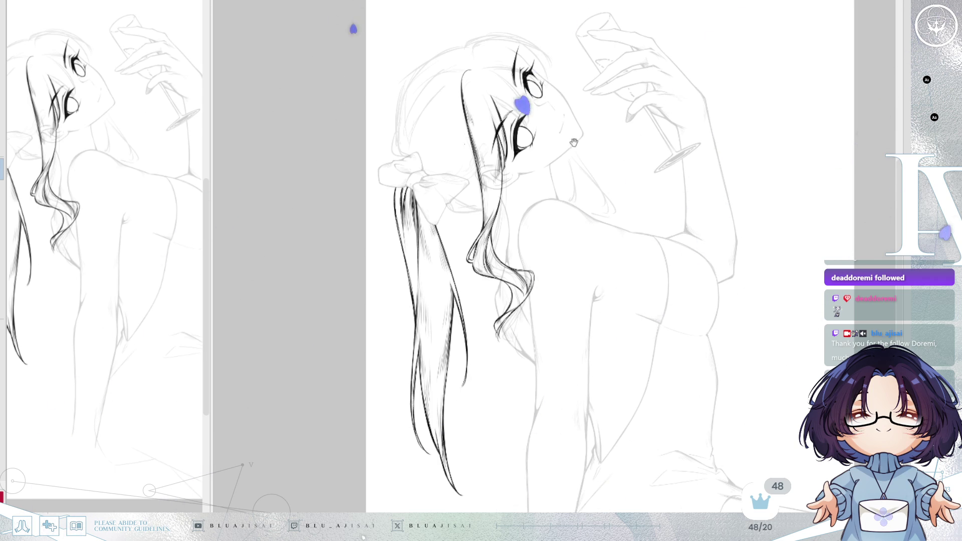
pyautogui.moveTo(570, 140); pyautogui.dragTo(613, 136)
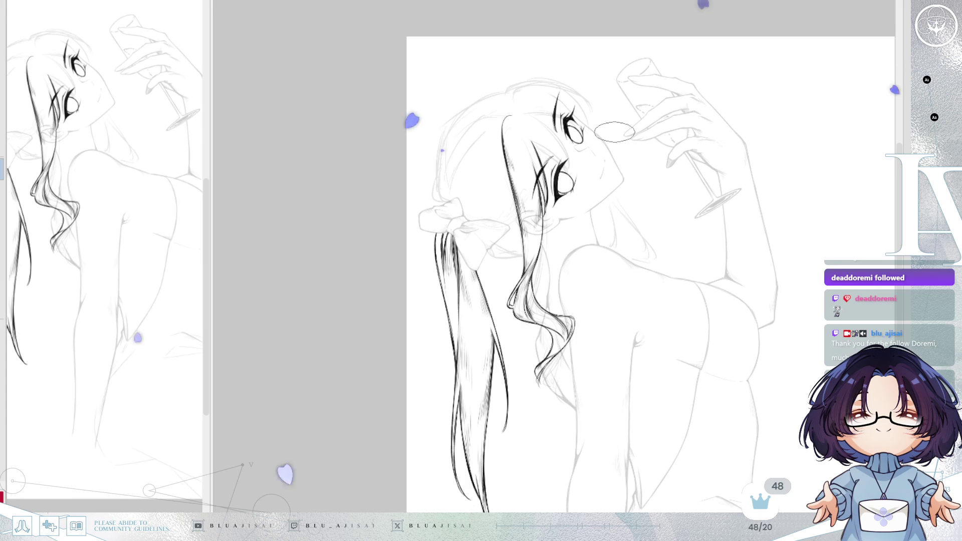
pyautogui.moveTo(624, 148); pyautogui.dragTo(642, 128)
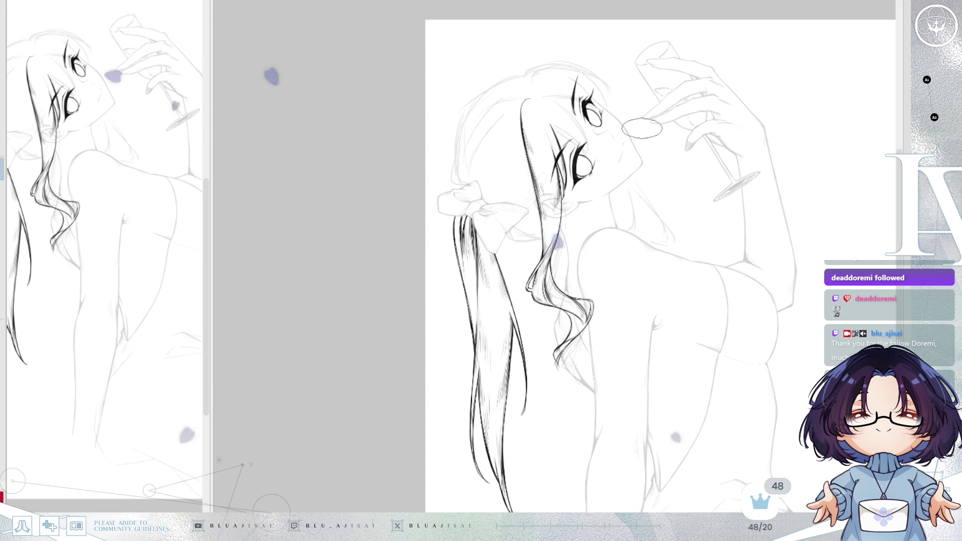
pyautogui.scroll(1, 644, 127)
pyautogui.scroll(1, 643, 128)
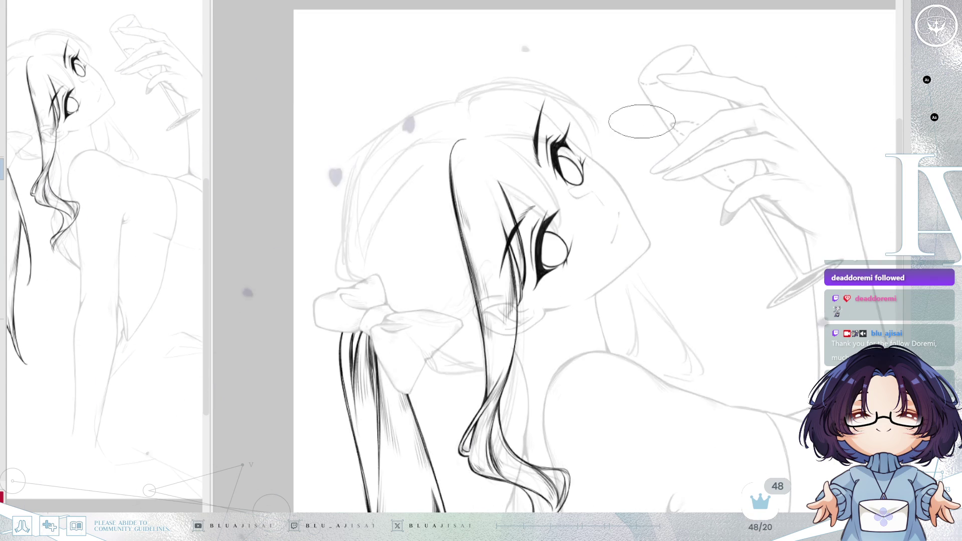
pyautogui.press('h')
pyautogui.scroll(2, 622, 150)
pyautogui.scroll(2, 580, 256)
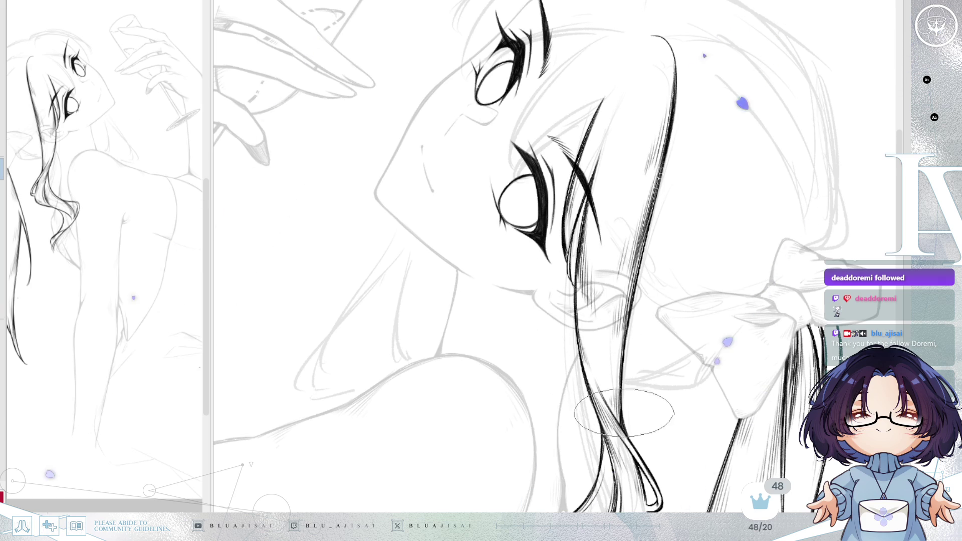
pyautogui.moveTo(676, 128); pyautogui.dragTo(686, 241)
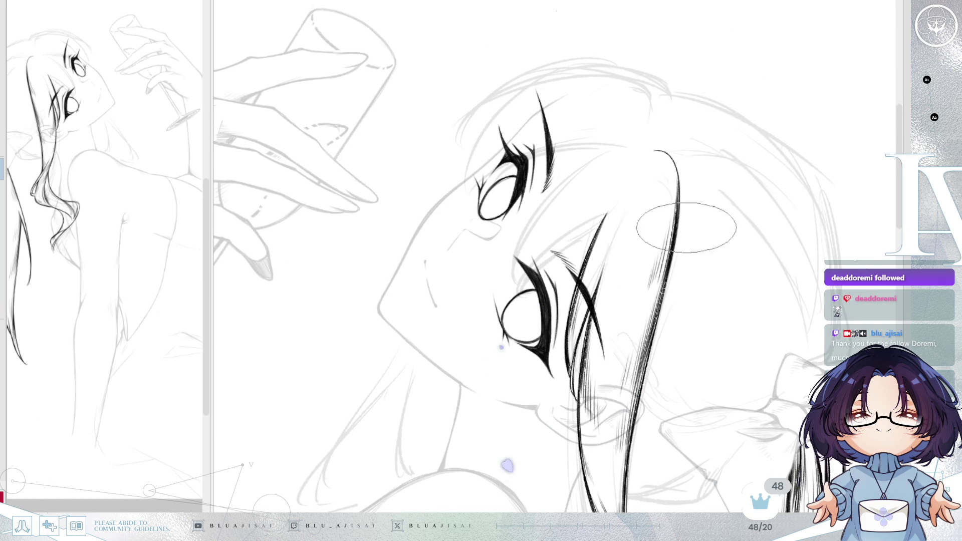
pyautogui.moveTo(680, 163); pyautogui.dragTo(680, 191)
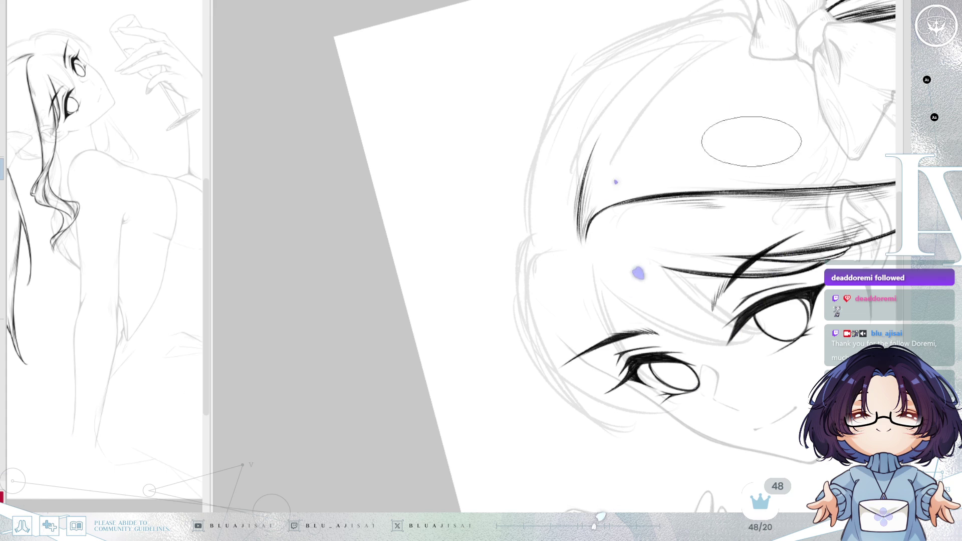
# Step: Ink a short curved stroke on the head and a curved strand on its left side
pyautogui.moveTo(727, 152); pyautogui.dragTo(824, 92)
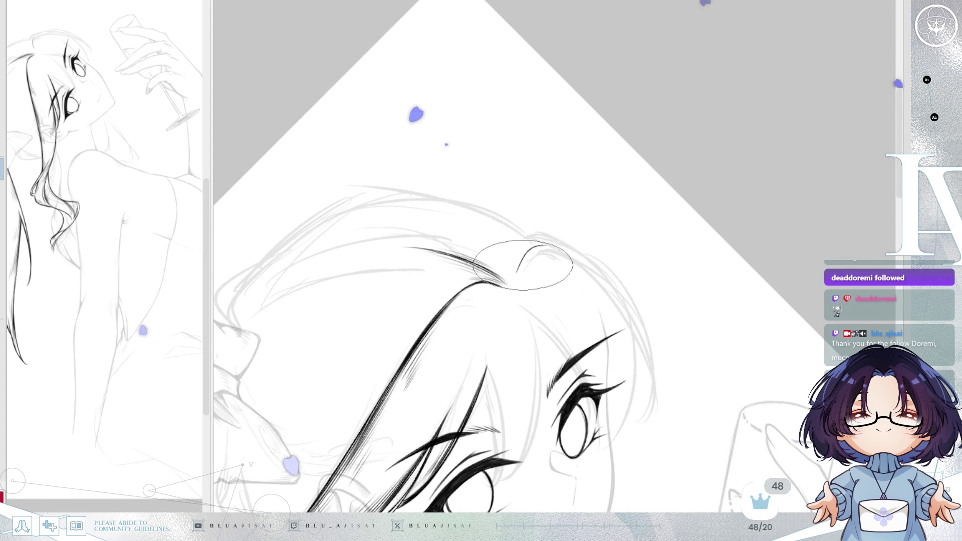
pyautogui.moveTo(518, 276); pyautogui.dragTo(537, 246)
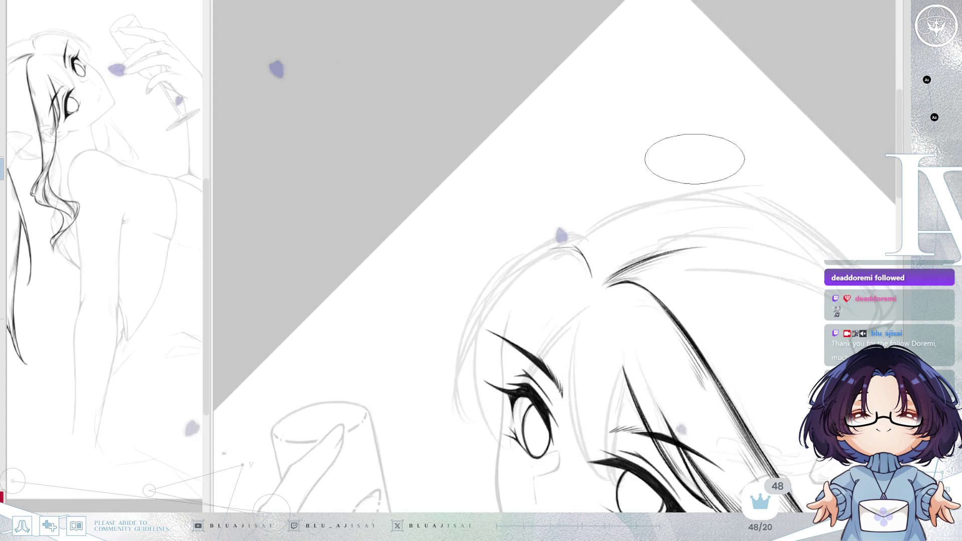
pyautogui.moveTo(615, 259); pyautogui.dragTo(759, 157)
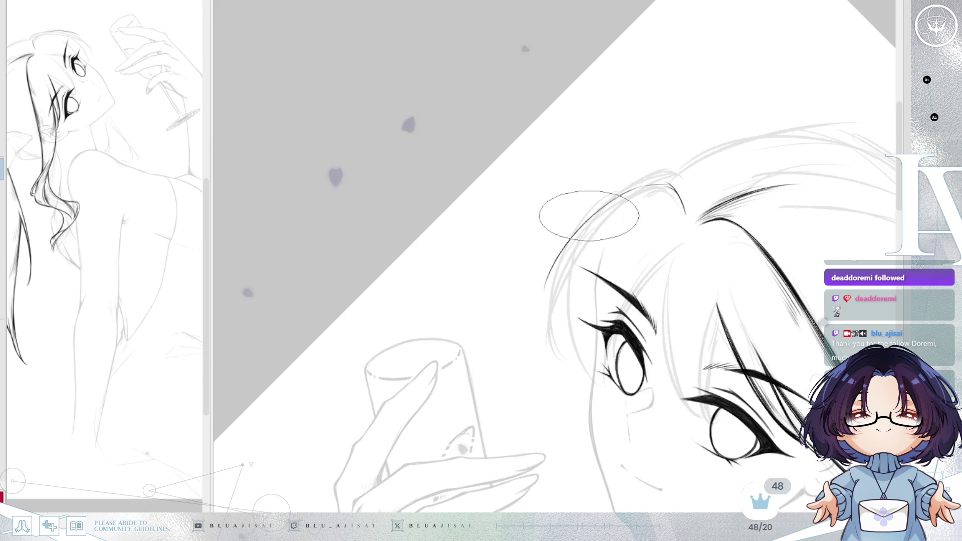
pyautogui.moveTo(583, 217); pyautogui.dragTo(533, 316)
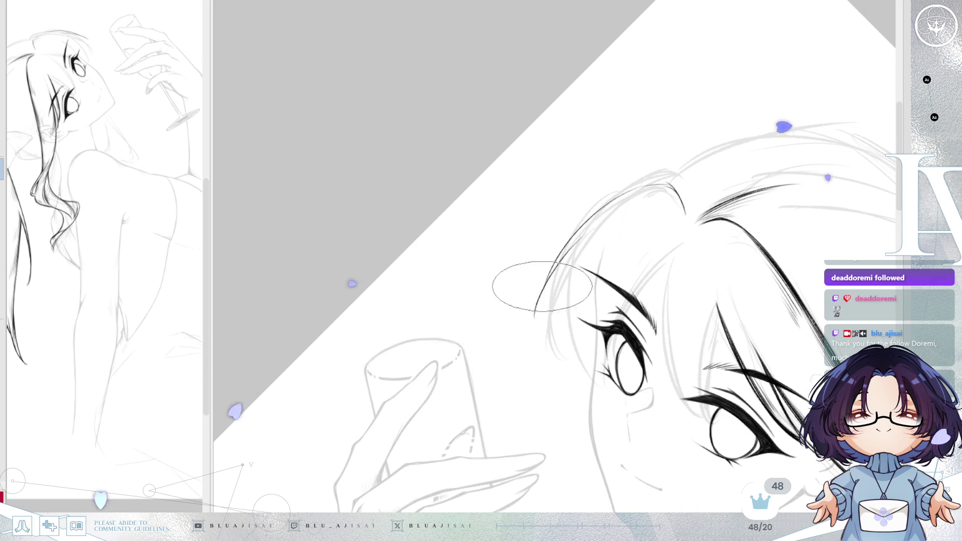
# Step: Ink another line along the long hair strand, then undo the dark eye and lash lines
pyautogui.moveTo(677, 233)
pyautogui.mouseDown()
pyautogui.moveTo(668, 218)
pyautogui.moveTo(683, 216)
pyautogui.mouseUp()
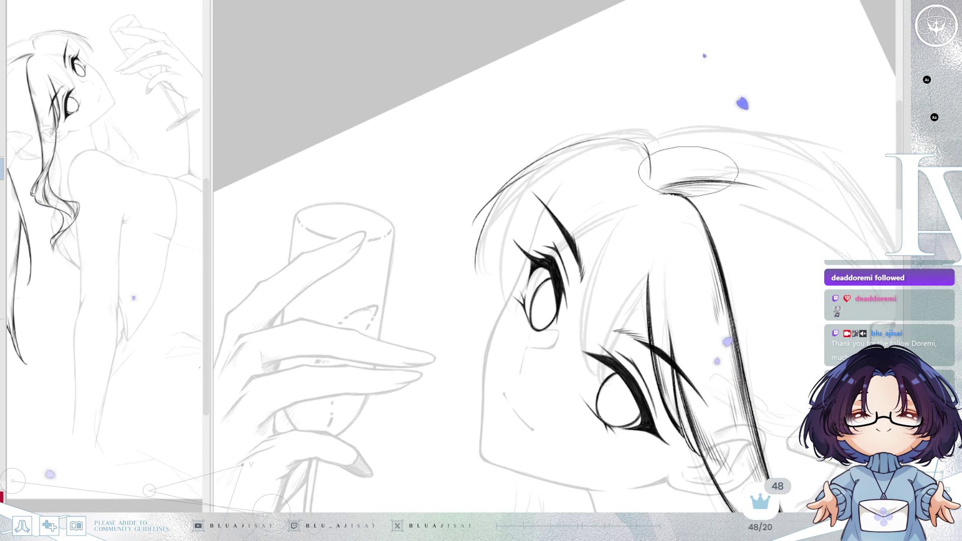
pyautogui.moveTo(633, 171); pyautogui.dragTo(651, 162)
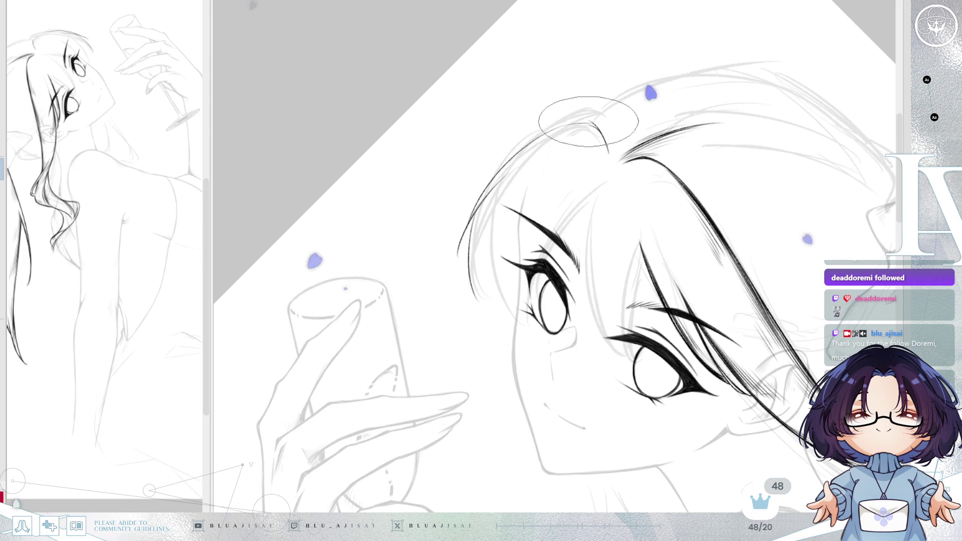
pyautogui.moveTo(466, 218); pyautogui.dragTo(590, 124)
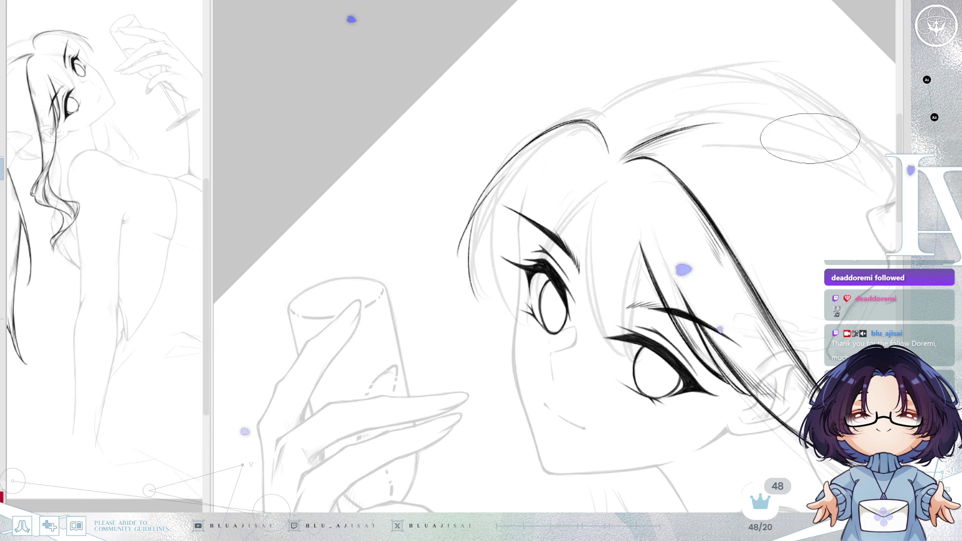
pyautogui.press('End')
pyautogui.moveTo(773, 212); pyautogui.dragTo(709, 157)
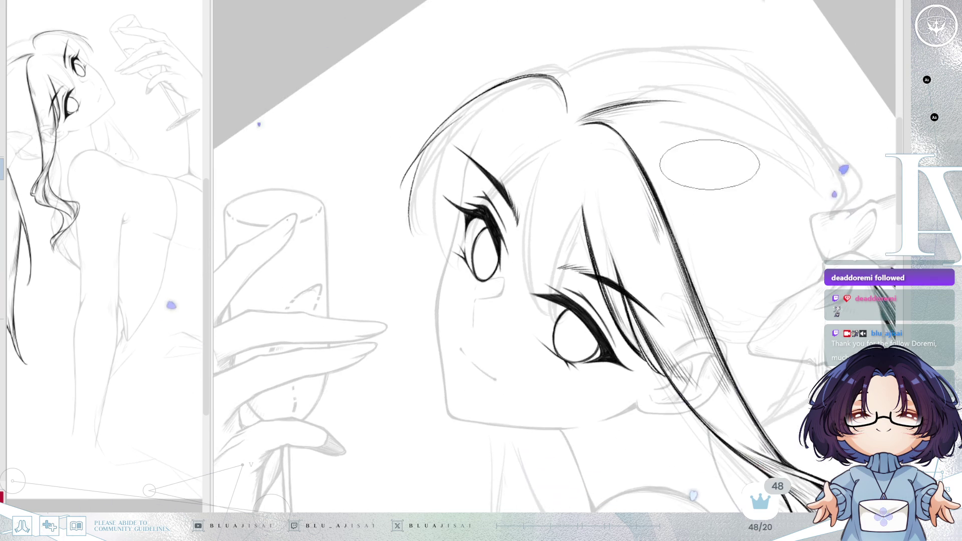
pyautogui.moveTo(560, 205); pyautogui.dragTo(620, 297)
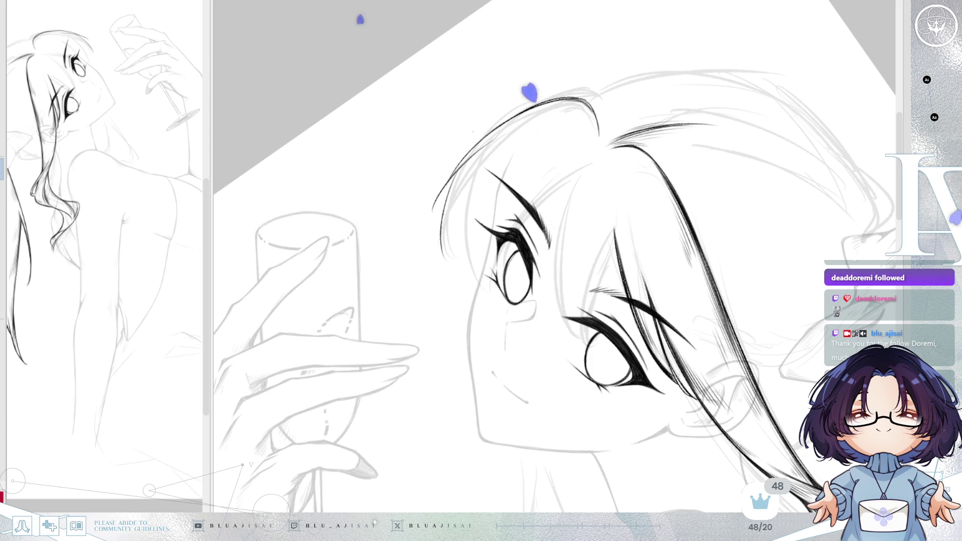
pyautogui.hotkey('ctrl', 'z')
pyautogui.hotkey('ctrl', 'z')
pyautogui.hotkey('ctrl', 'z')
pyautogui.hotkey('ctrl', 'z')
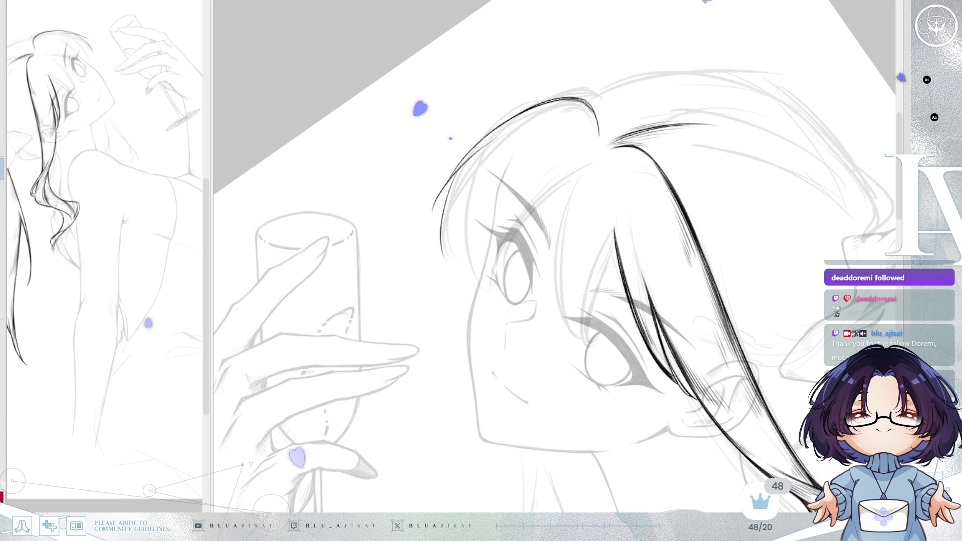
# Step: Ink fine hair strands crossing the eye and falling over the cheek, darkening them
pyautogui.moveTo(492, 300)
pyautogui.mouseDown()
pyautogui.moveTo(571, 196)
pyautogui.moveTo(496, 293)
pyautogui.mouseUp()
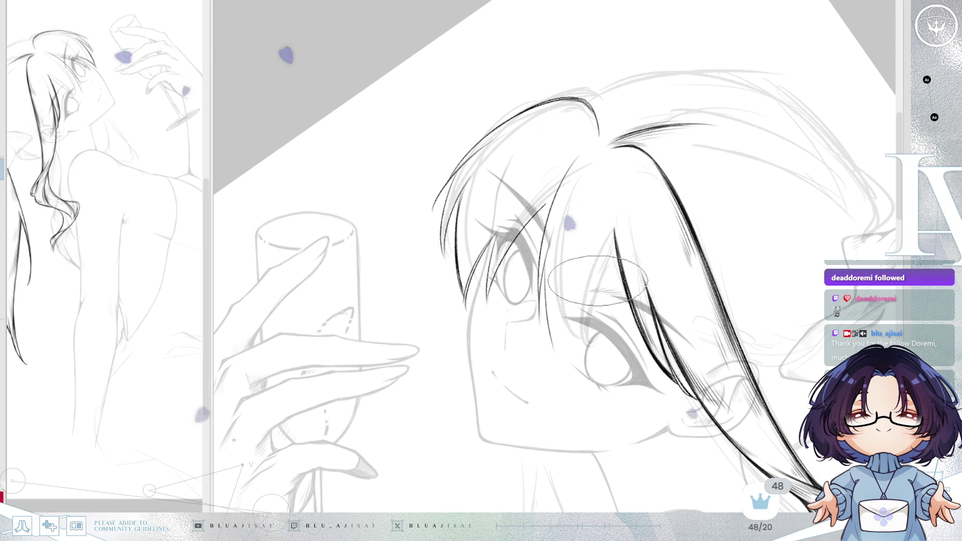
pyautogui.moveTo(570, 289); pyautogui.dragTo(614, 170)
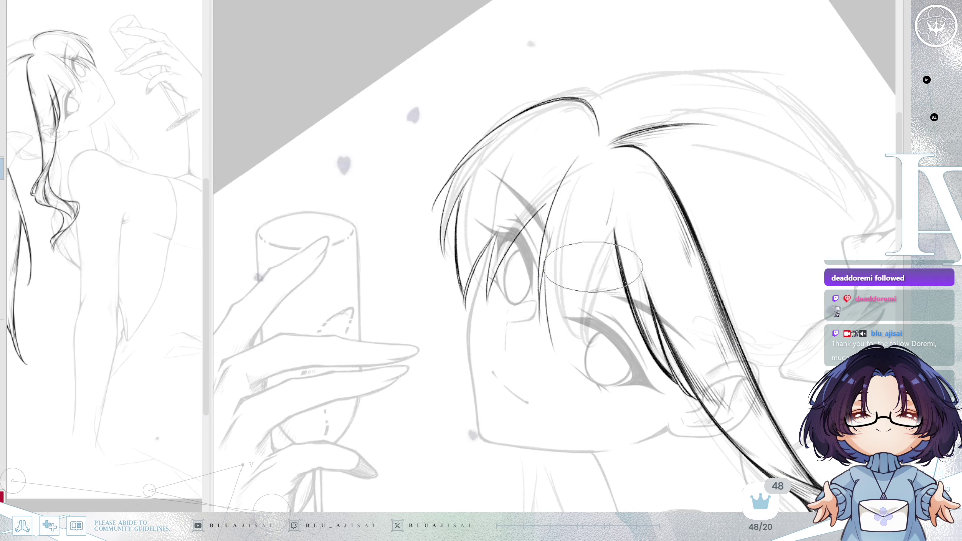
pyautogui.moveTo(553, 372); pyautogui.dragTo(594, 267)
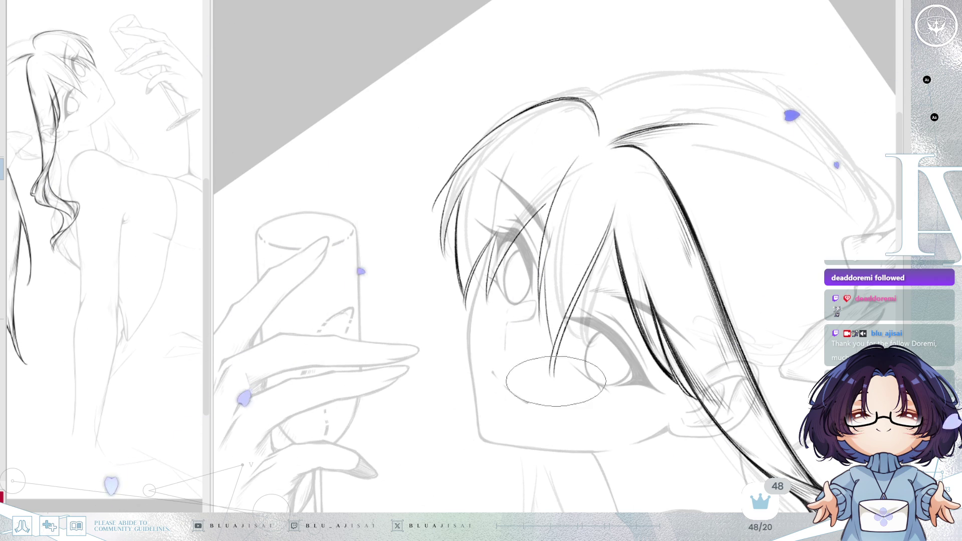
pyautogui.moveTo(557, 339); pyautogui.dragTo(616, 219)
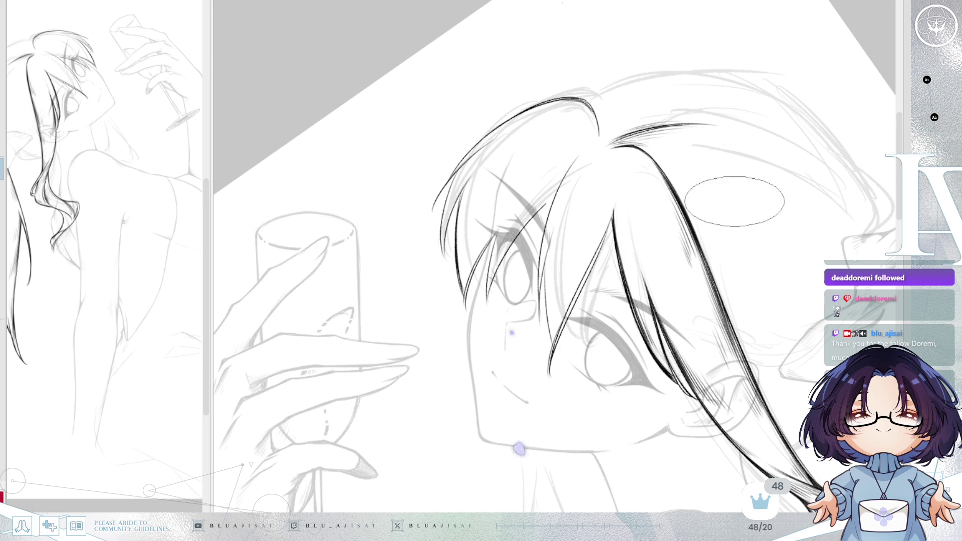
# Step: Mirror the view, bring the bow into view and begin lassoing the strand above it
pyautogui.press('m')
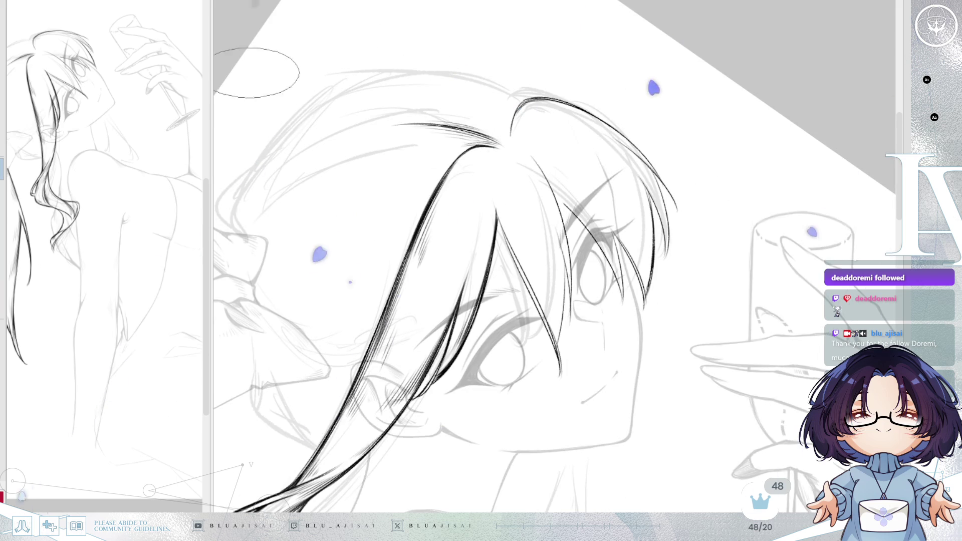
pyautogui.moveTo(513, 148); pyautogui.dragTo(634, 148)
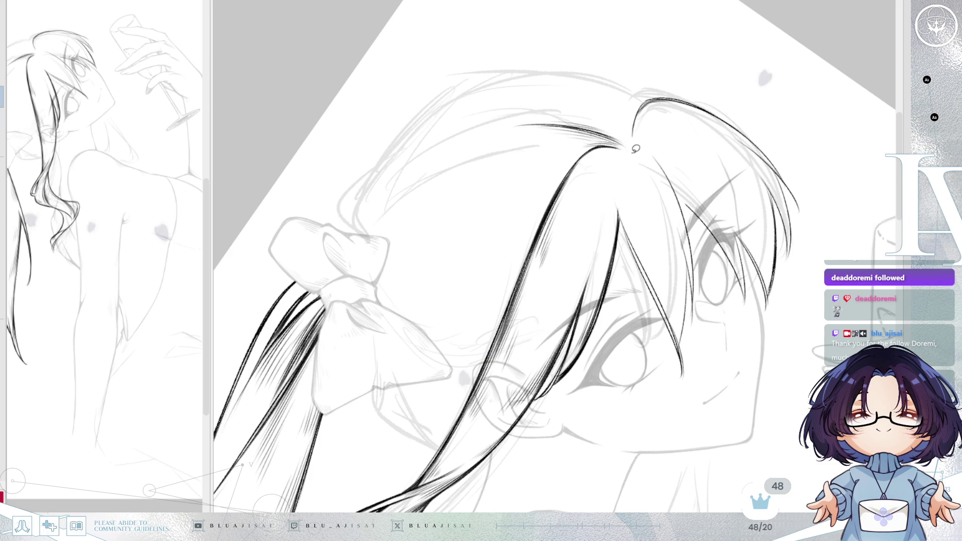
pyautogui.moveTo(521, 93)
pyautogui.mouseDown()
pyautogui.moveTo(461, 215)
pyautogui.moveTo(464, 423)
pyautogui.mouseUp()
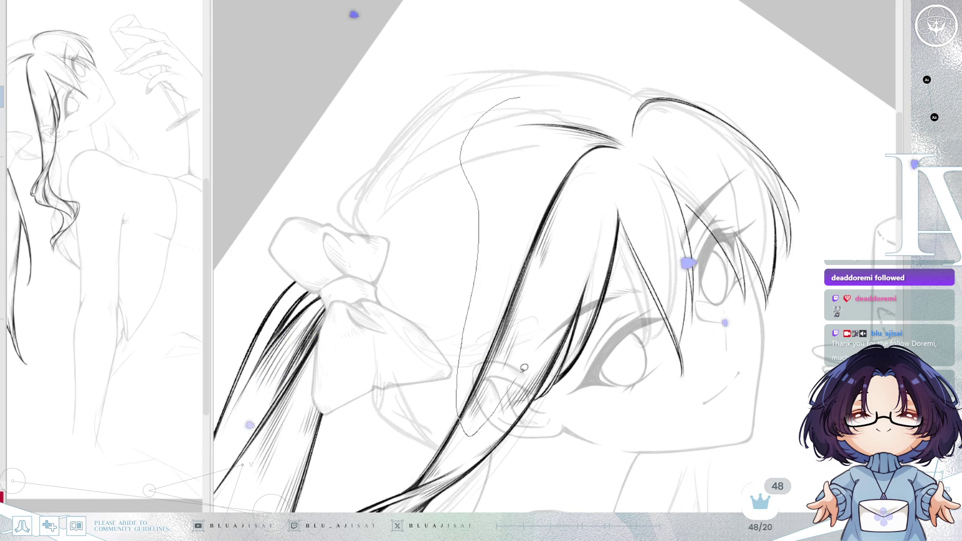
# Step: Lasso the strand above the bow, stretch it upward and slightly left, and apply the transform
pyautogui.moveTo(633, 151); pyautogui.dragTo(626, 114)
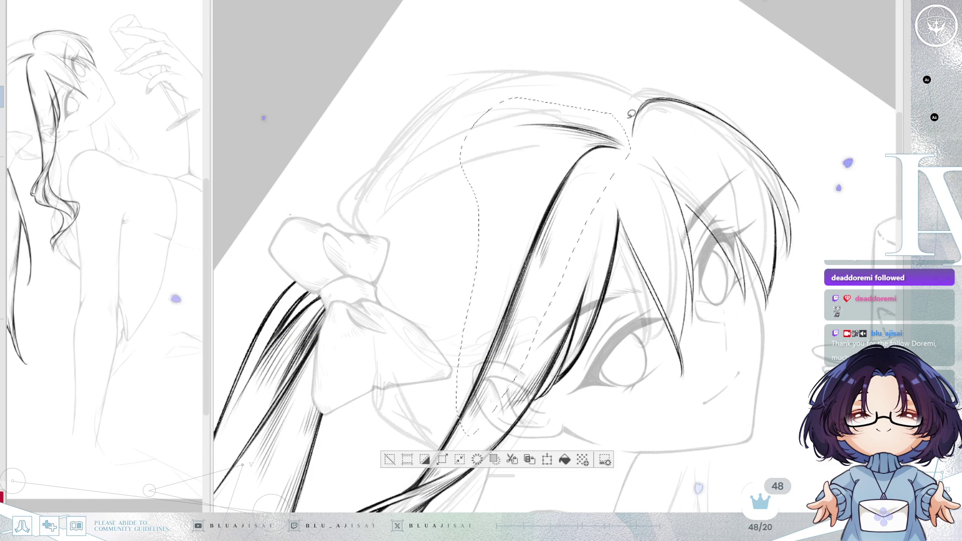
pyautogui.hotkey('ctrl', 't')
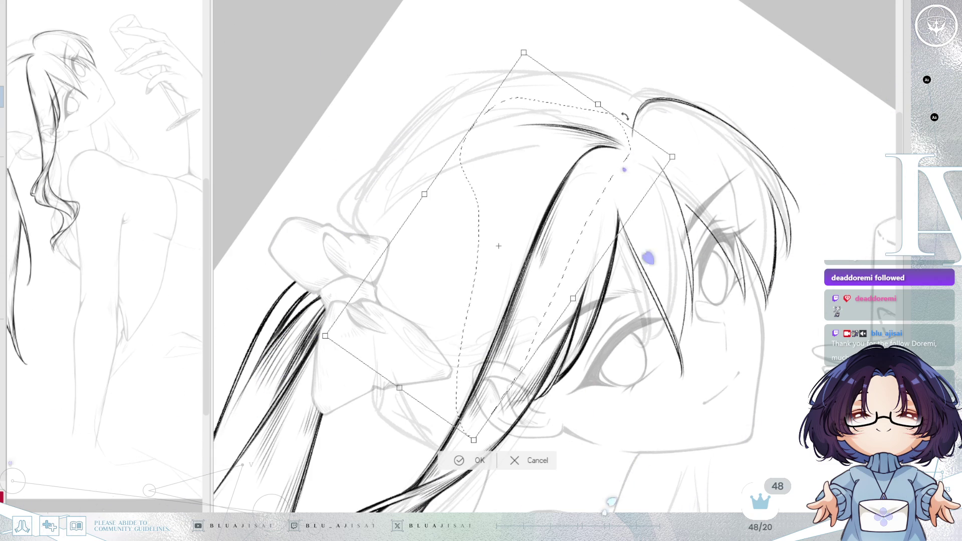
pyautogui.moveTo(597, 104); pyautogui.dragTo(588, 89)
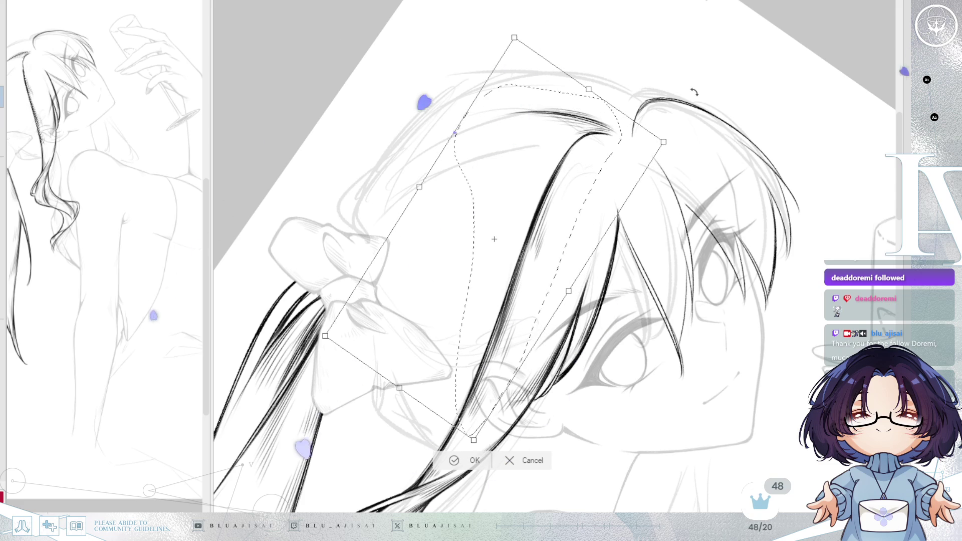
pyautogui.moveTo(589, 91); pyautogui.dragTo(584, 91)
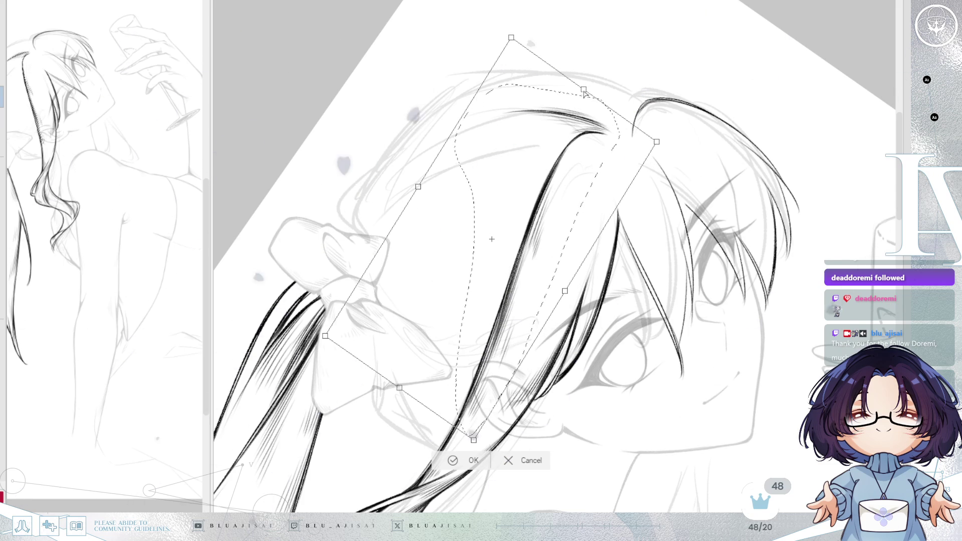
pyautogui.press('Return')
pyautogui.scroll(-2, 749, 206)
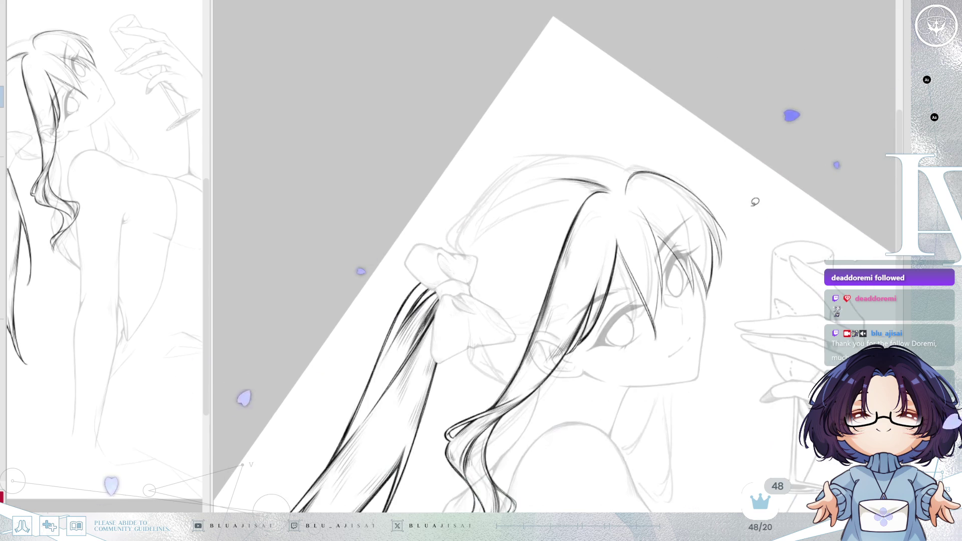
pyautogui.scroll(2, 762, 198)
pyautogui.press('h')
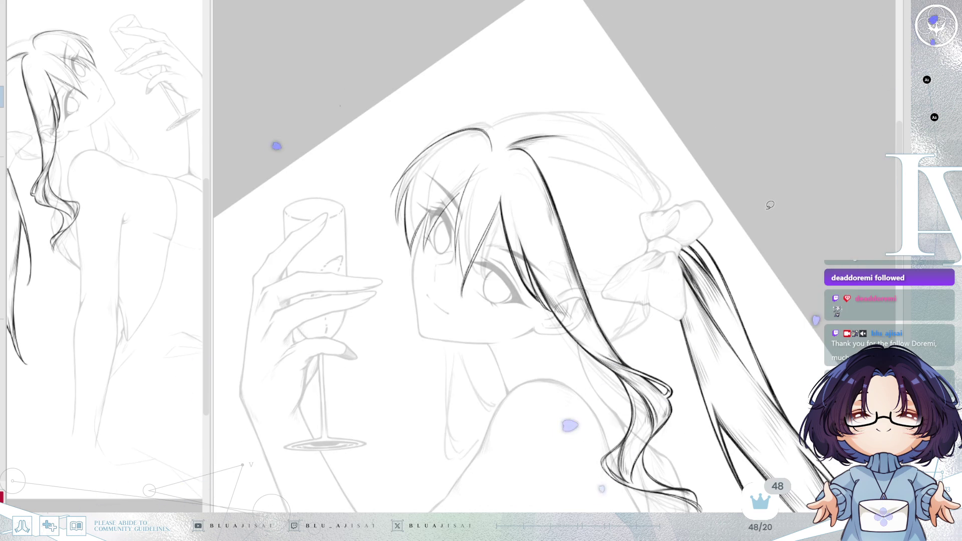
pyautogui.scroll(1, 509, 138)
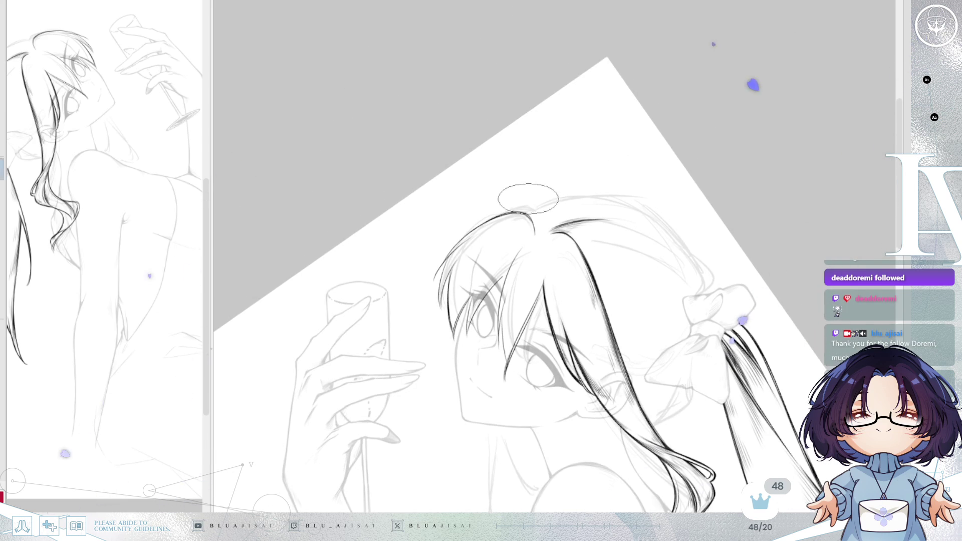
pyautogui.scroll(1, 531, 225)
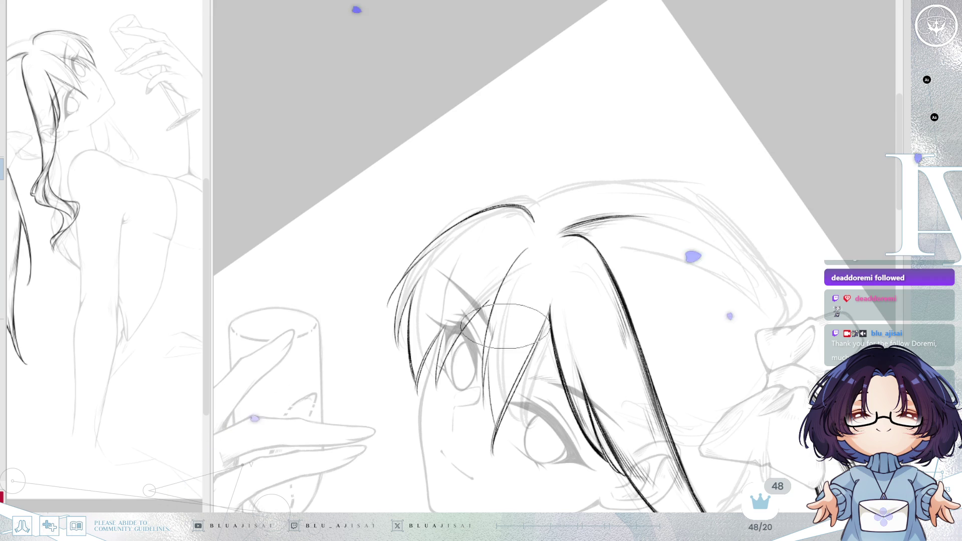
pyautogui.scroll(-2, 700, 166)
pyautogui.press('m')
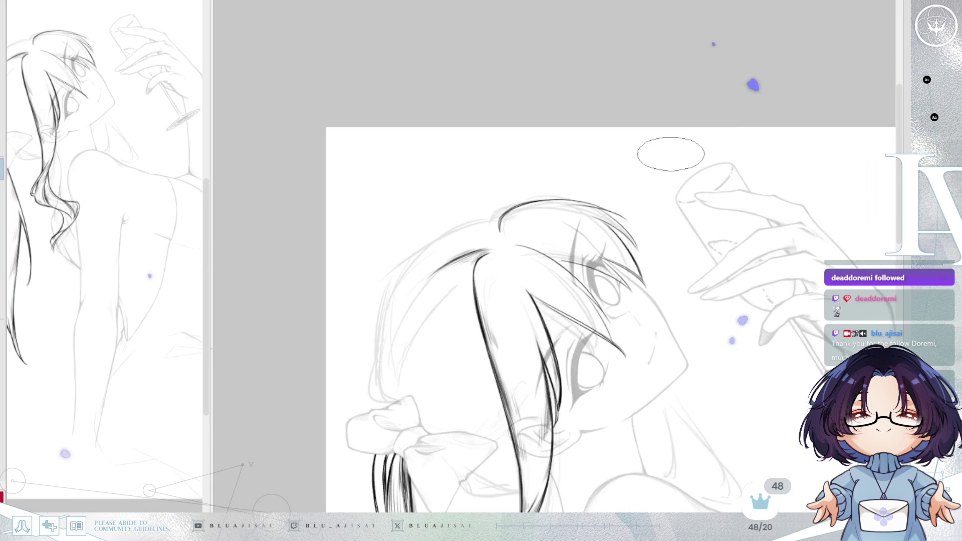
pyautogui.moveTo(704, 3); pyautogui.dragTo(580, 175)
pyautogui.scroll(1, 580, 175)
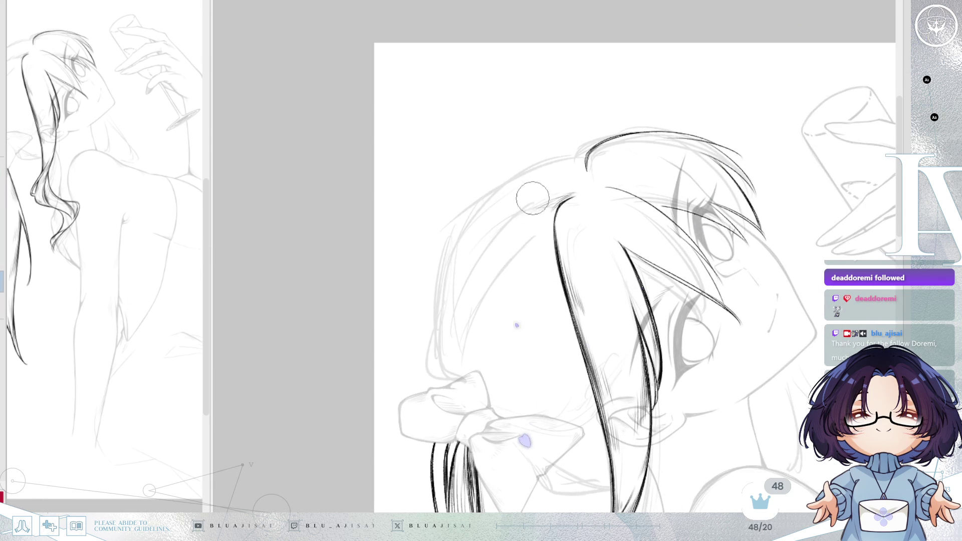
pyautogui.scroll(2, 515, 239)
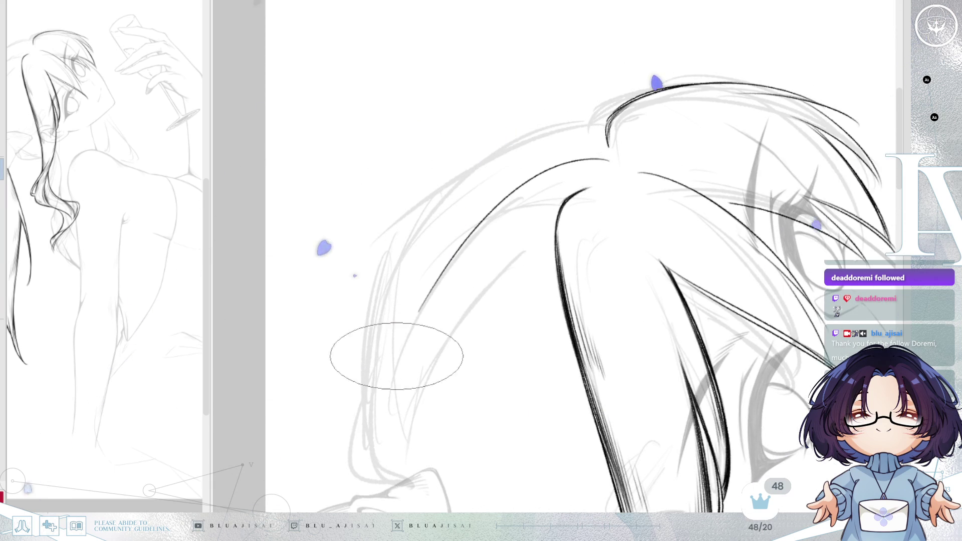
pyautogui.moveTo(569, 258); pyautogui.dragTo(707, 272)
pyautogui.scroll(-1, 575, 254)
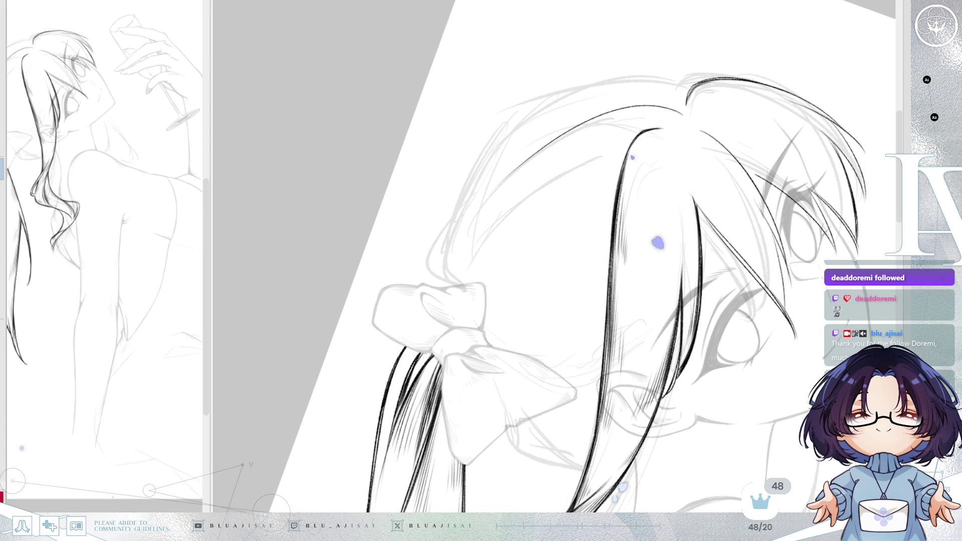
pyautogui.press('Delete')
pyautogui.scroll(-2, 710, 290)
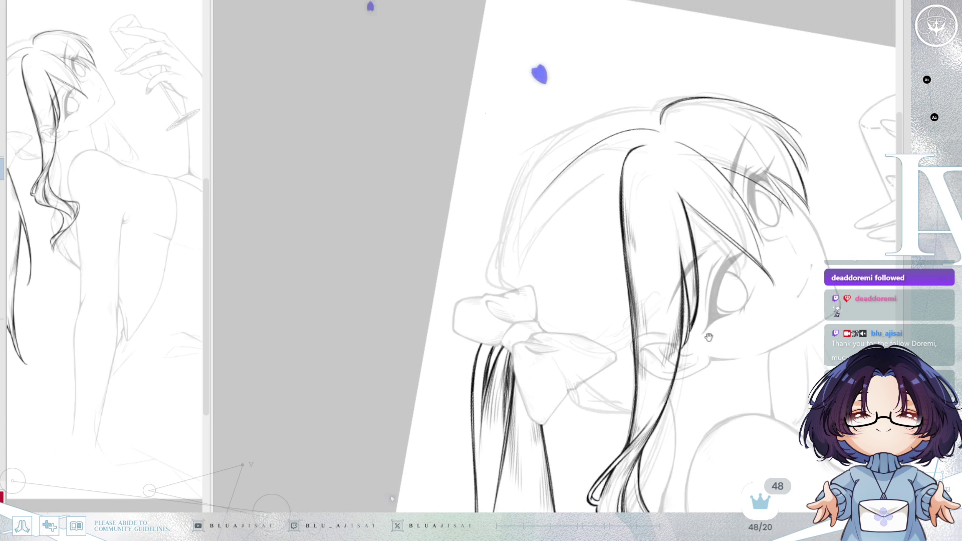
# Step: Lasso the bow and ponytail, rotate it nearly level, nudge it down, apply and deselect
pyautogui.moveTo(532, 258); pyautogui.dragTo(498, 245)
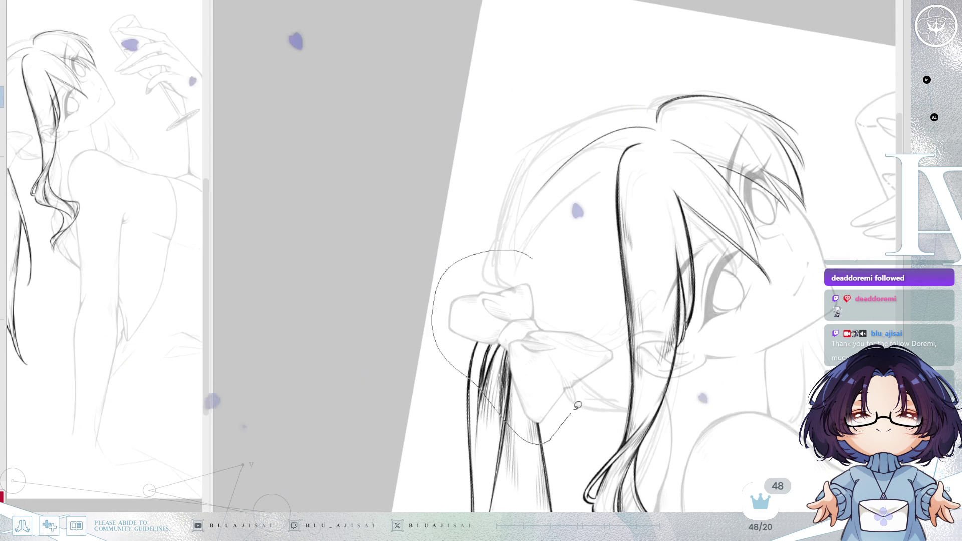
pyautogui.moveTo(522, 429); pyautogui.dragTo(610, 255)
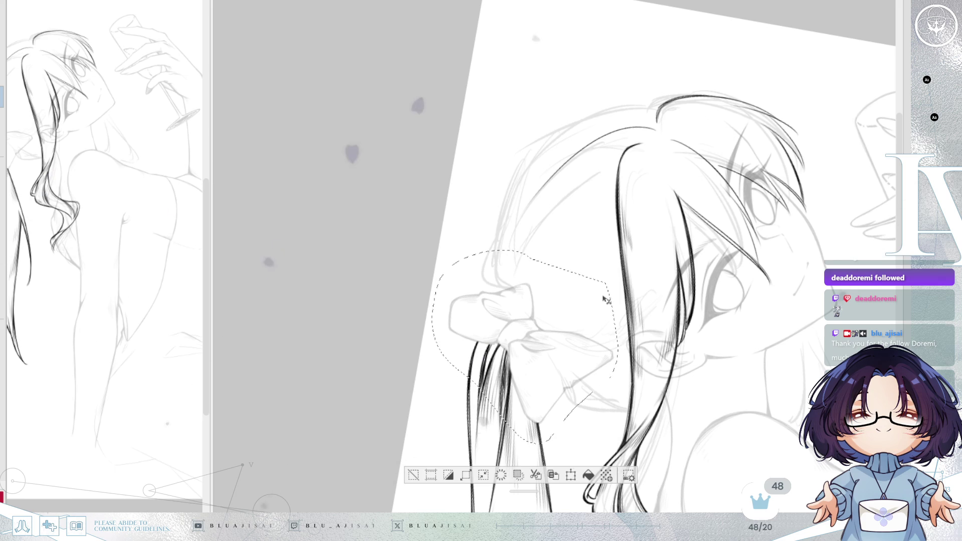
pyautogui.hotkey('ctrl', 't')
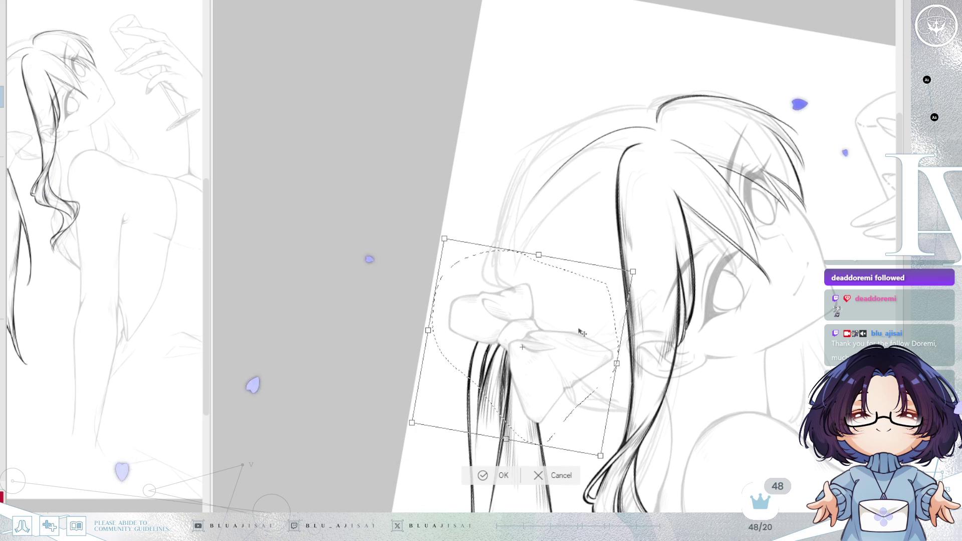
pyautogui.moveTo(661, 269); pyautogui.dragTo(574, 338)
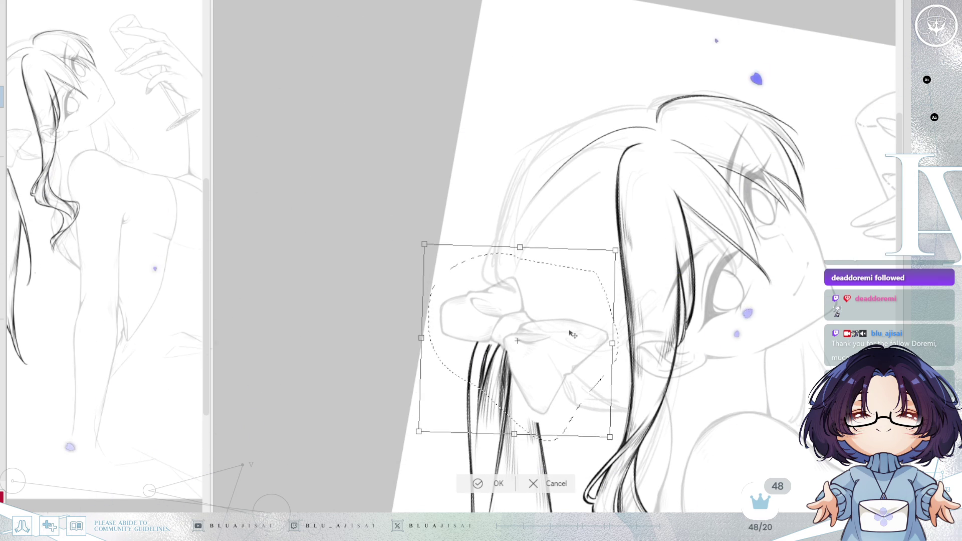
pyautogui.moveTo(554, 354); pyautogui.dragTo(556, 358)
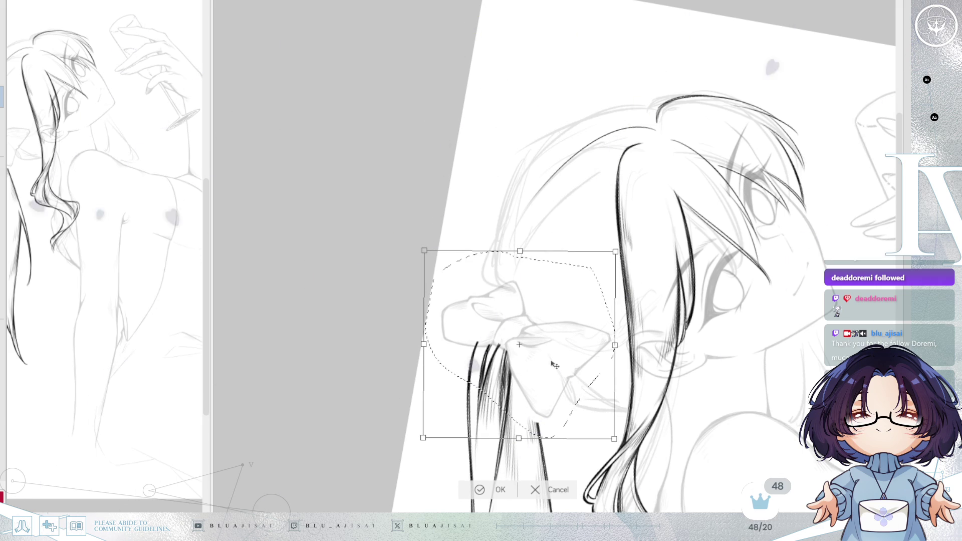
pyautogui.click(473, 492)
pyautogui.hotkey('ctrl', 'd')
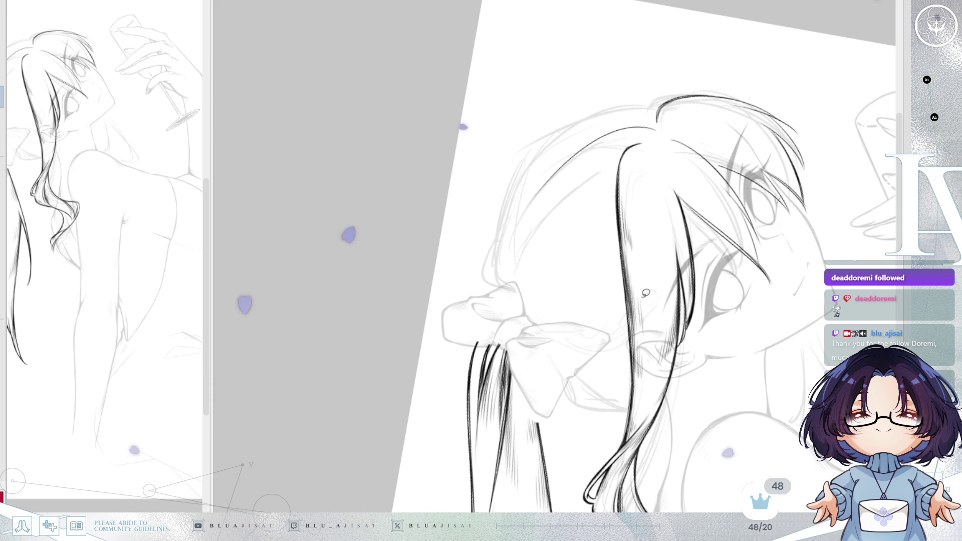
# Step: Erase the stray stroke near the bow and ink a curve on the bow with a thin rising strand
pyautogui.press('h')
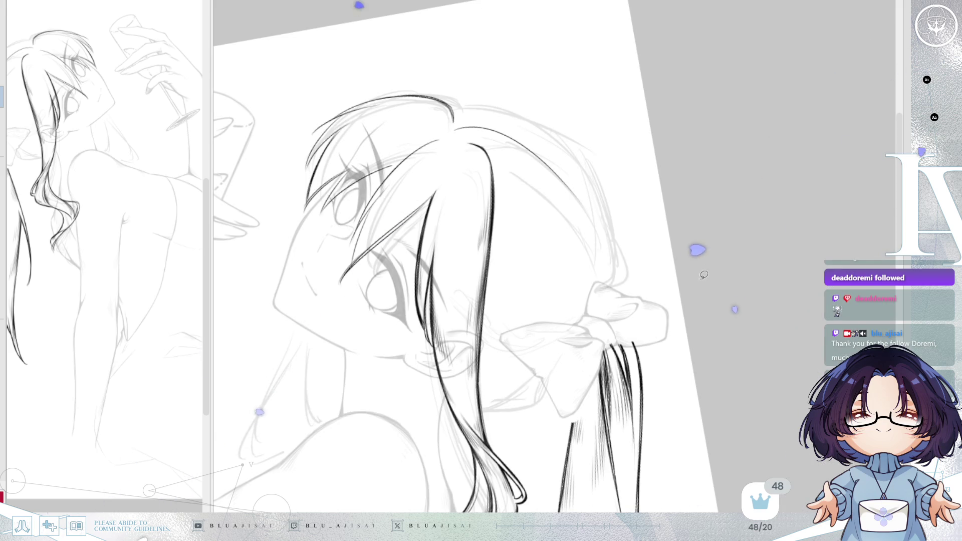
pyautogui.press('h')
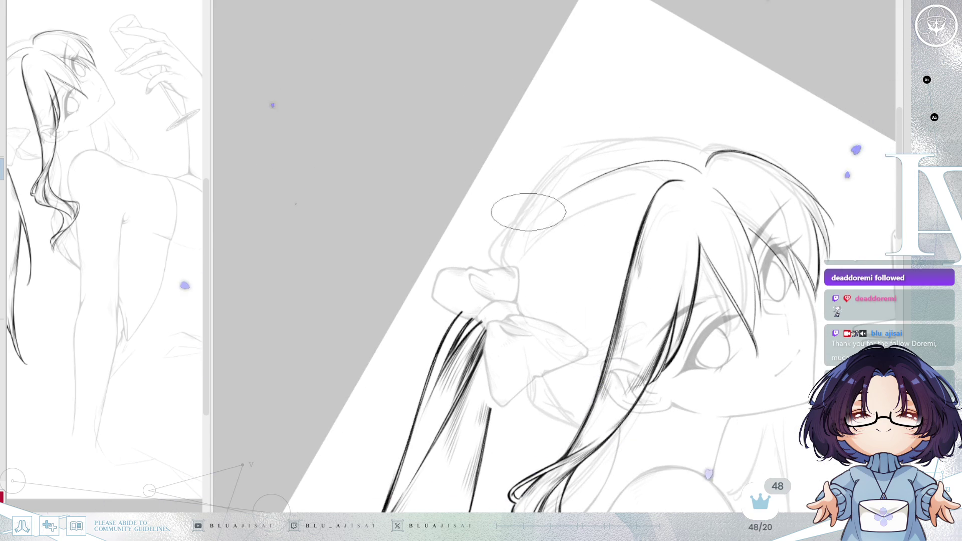
pyautogui.scroll(1, 500, 256)
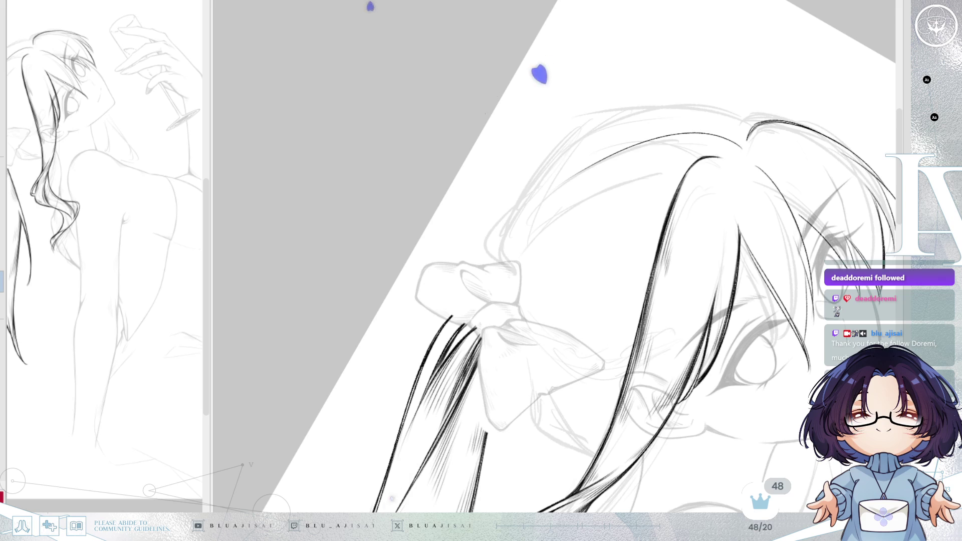
pyautogui.moveTo(738, 146)
pyautogui.mouseDown()
pyautogui.moveTo(672, 131)
pyautogui.moveTo(575, 167)
pyautogui.mouseUp()
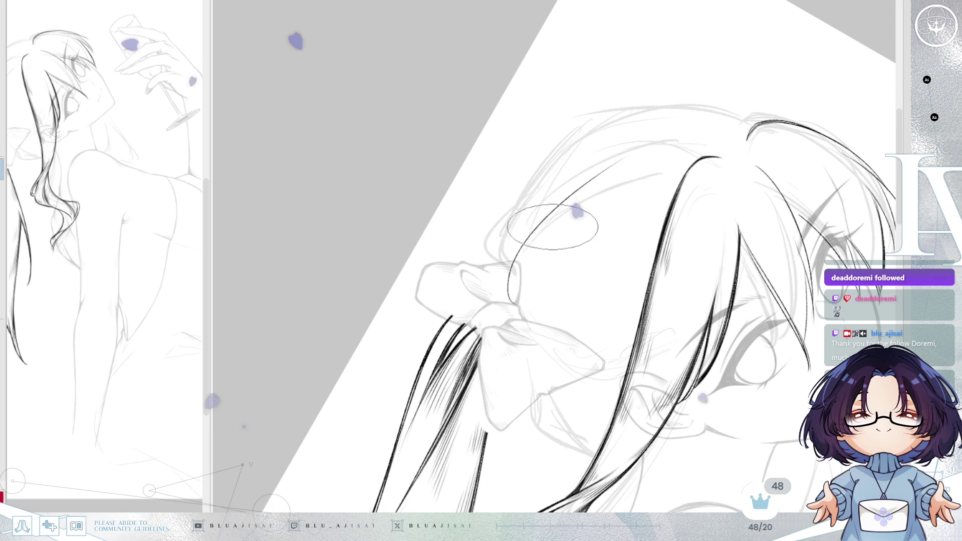
pyautogui.moveTo(514, 258)
pyautogui.mouseDown()
pyautogui.moveTo(514, 304)
pyautogui.moveTo(594, 180)
pyautogui.mouseUp()
pyautogui.moveTo(665, 142); pyautogui.dragTo(740, 135)
# Step: Redraw the long curve along the hair top and the short strand above the bow several times
pyautogui.moveTo(552, 214); pyautogui.dragTo(725, 139)
pyautogui.hotkey('ctrl', 'z')
pyautogui.moveTo(541, 259); pyautogui.dragTo(732, 139)
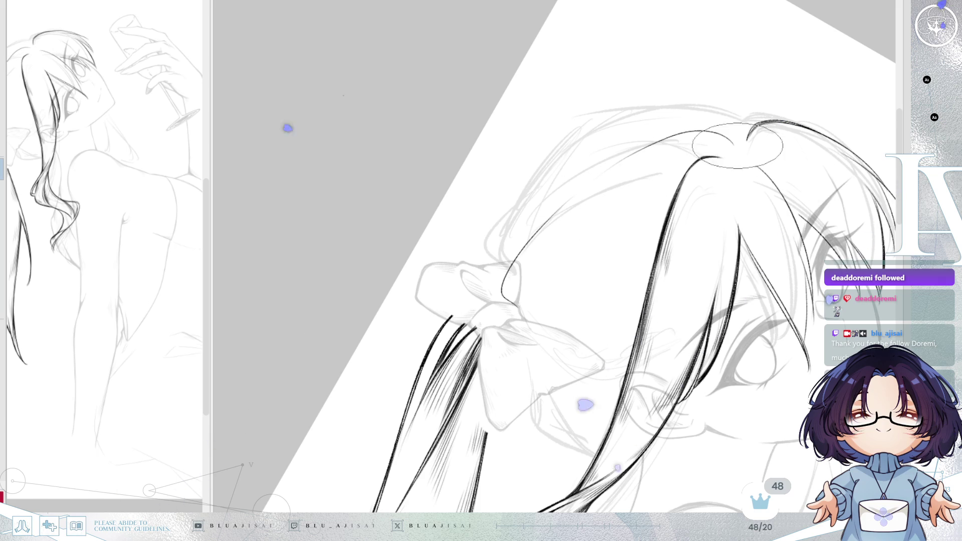
pyautogui.hotkey('ctrl', 'z')
pyautogui.moveTo(528, 295); pyautogui.dragTo(726, 139)
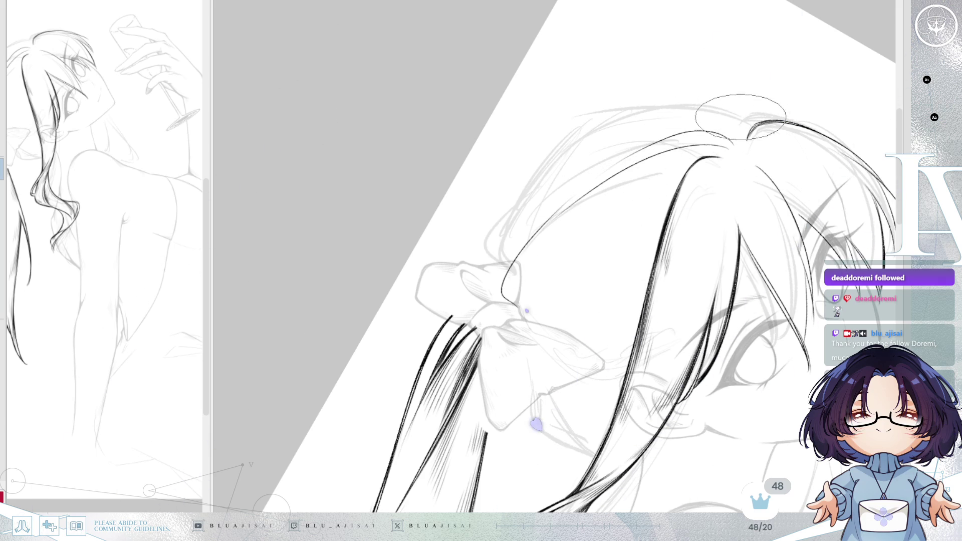
pyautogui.hotkey('ctrl', 'z')
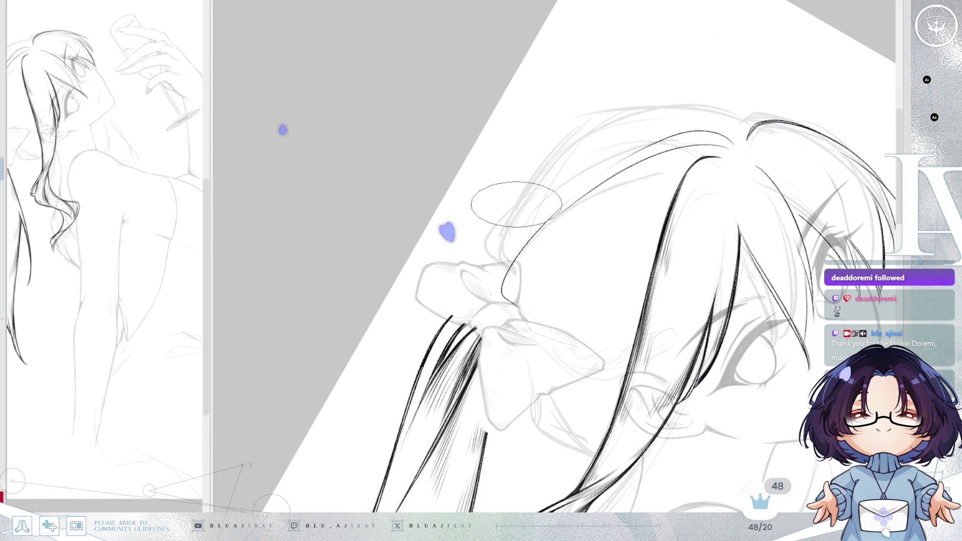
pyautogui.moveTo(586, 143)
pyautogui.mouseDown()
pyautogui.moveTo(497, 270)
pyautogui.moveTo(588, 124)
pyautogui.mouseUp()
pyautogui.hotkey('ctrl', 'z')
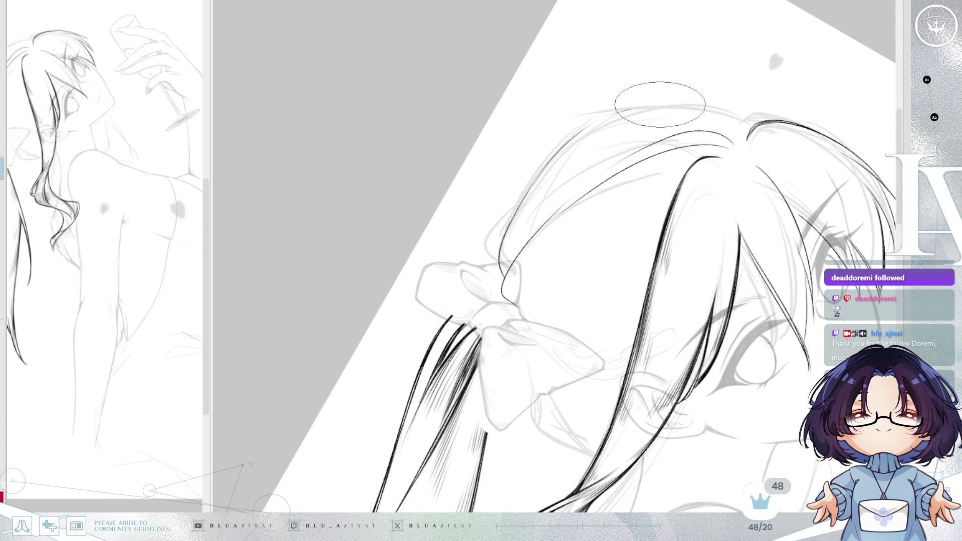
# Step: Rotate the view, undo the short stroke near the bow and draw a longer diagonal strand
pyautogui.moveTo(744, 113)
pyautogui.mouseDown()
pyautogui.moveTo(544, 184)
pyautogui.moveTo(605, 245)
pyautogui.mouseUp()
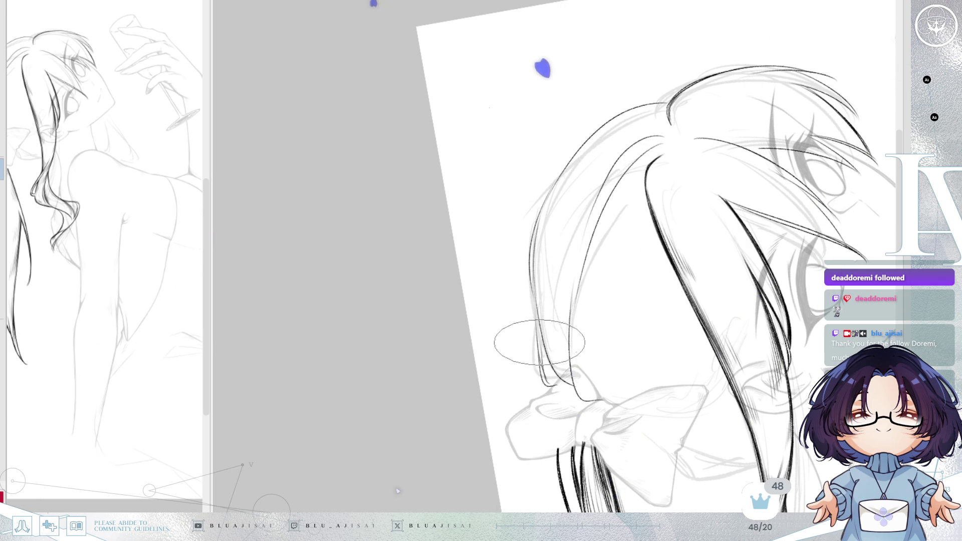
pyautogui.press('Delete')
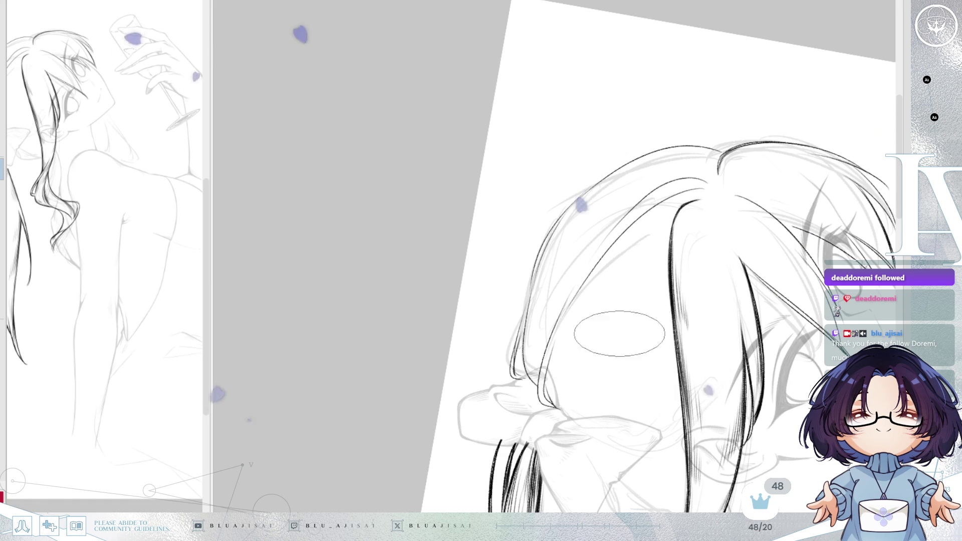
pyautogui.press('End')
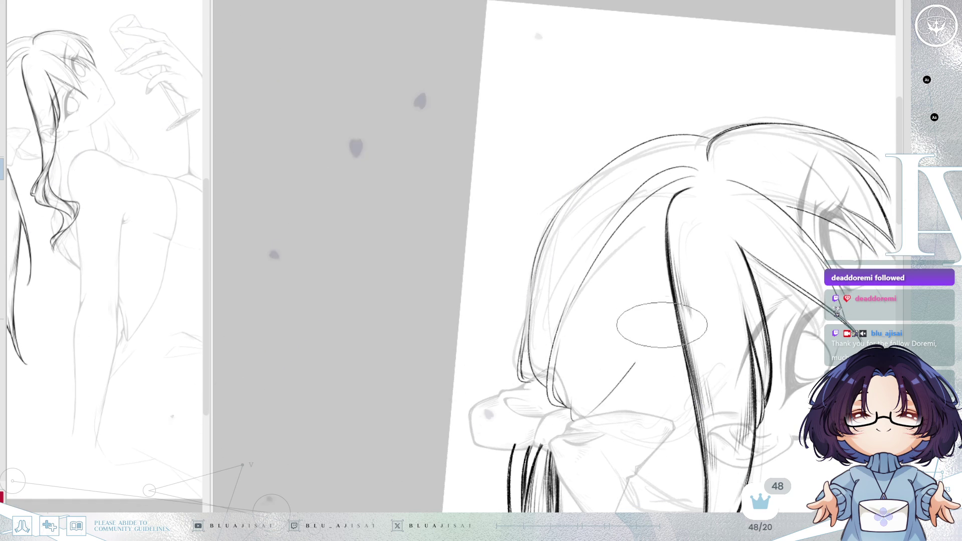
pyautogui.hotkey('ctrl', 'z')
pyautogui.moveTo(599, 407); pyautogui.dragTo(663, 350)
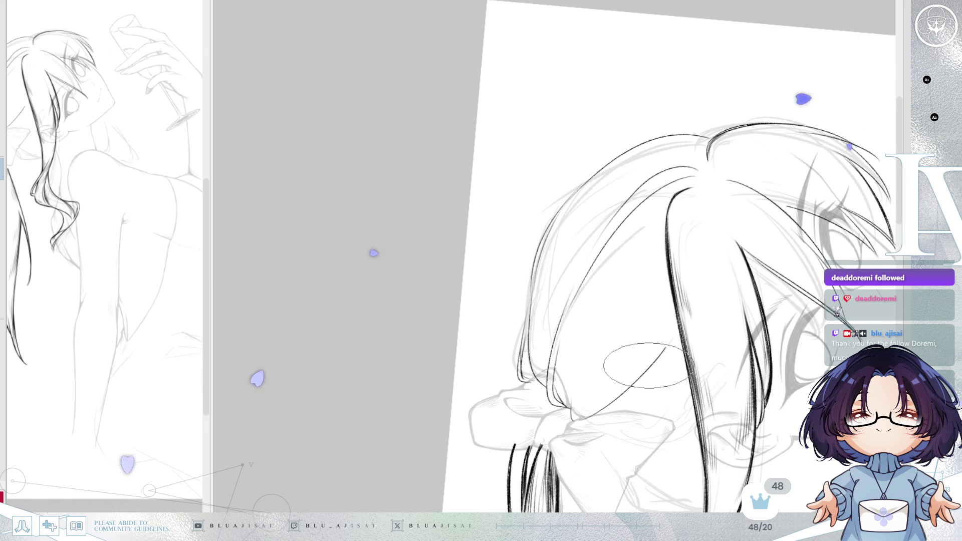
# Step: Undo the curve below the bow, redraw it longer, then mirror the view back
pyautogui.press('End')
pyautogui.press('End')
pyautogui.press('End')
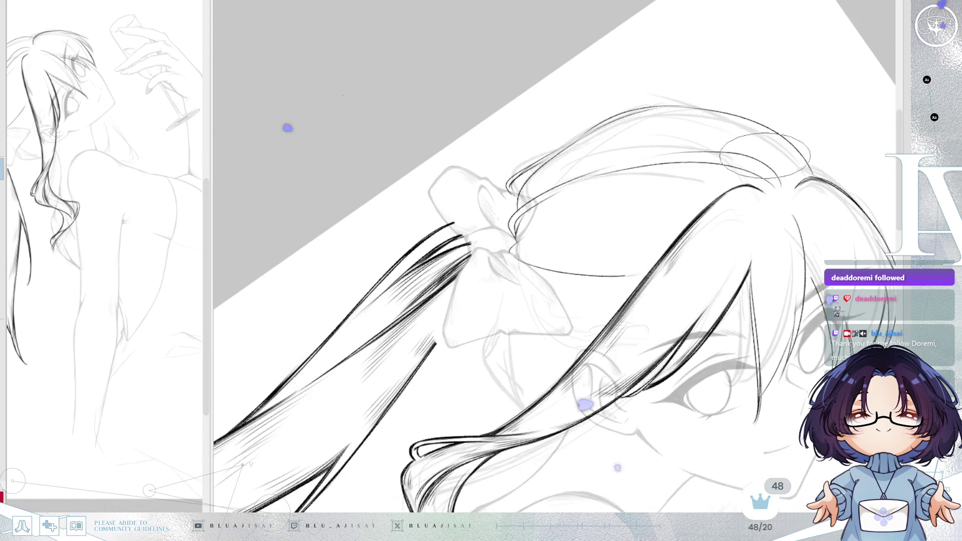
pyautogui.press('End')
pyautogui.press('End')
pyautogui.press('End')
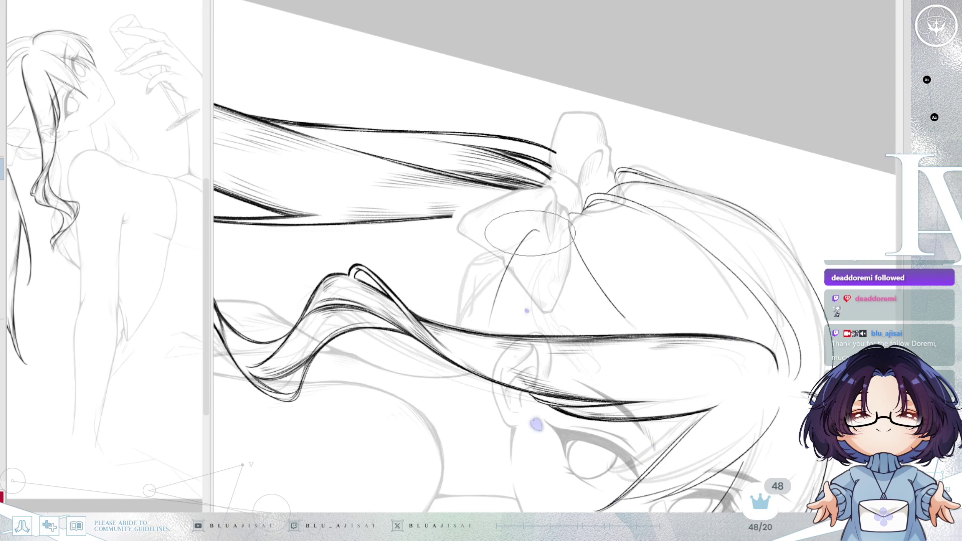
pyautogui.hotkey('ctrl', 'z')
pyautogui.moveTo(485, 334)
pyautogui.mouseDown()
pyautogui.moveTo(536, 230)
pyautogui.moveTo(573, 321)
pyautogui.mouseUp()
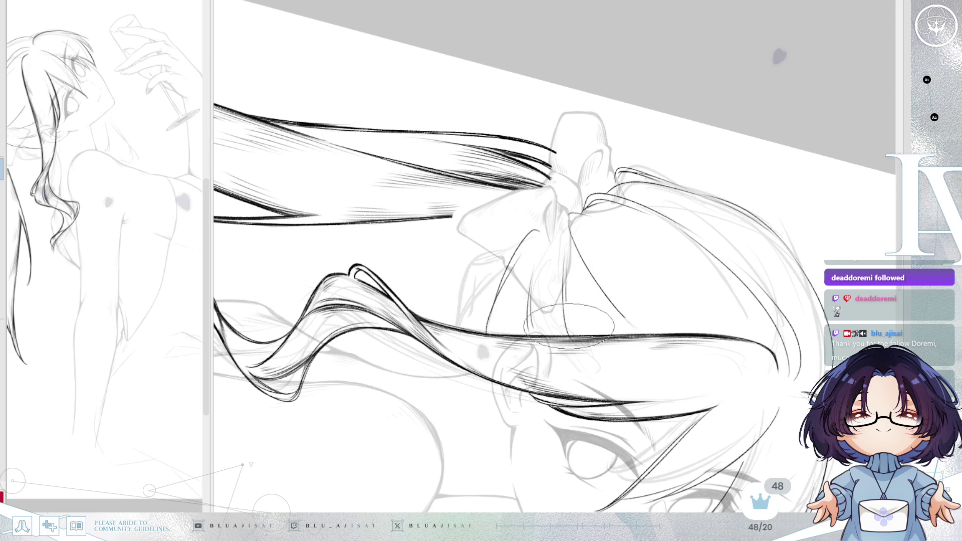
pyautogui.moveTo(764, 168); pyautogui.dragTo(714, 139)
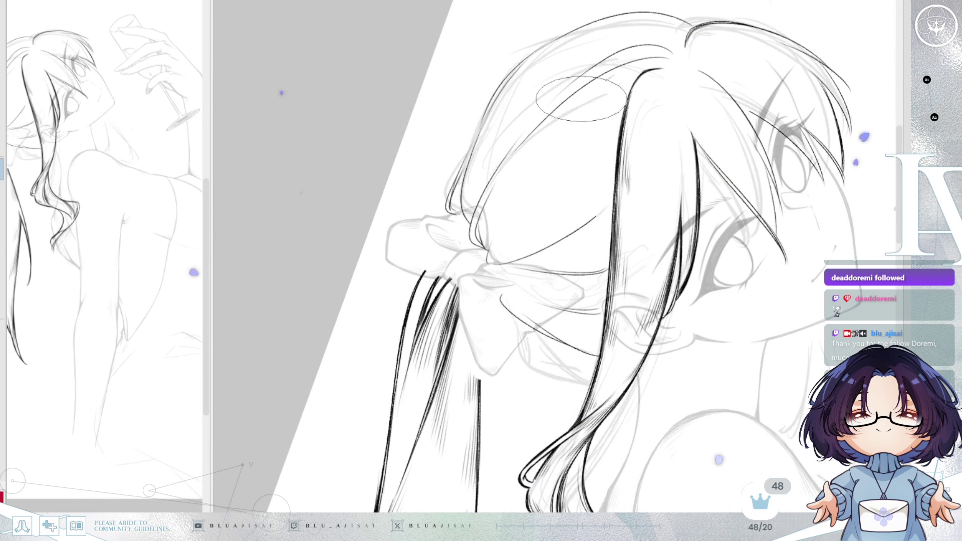
pyautogui.press('h')
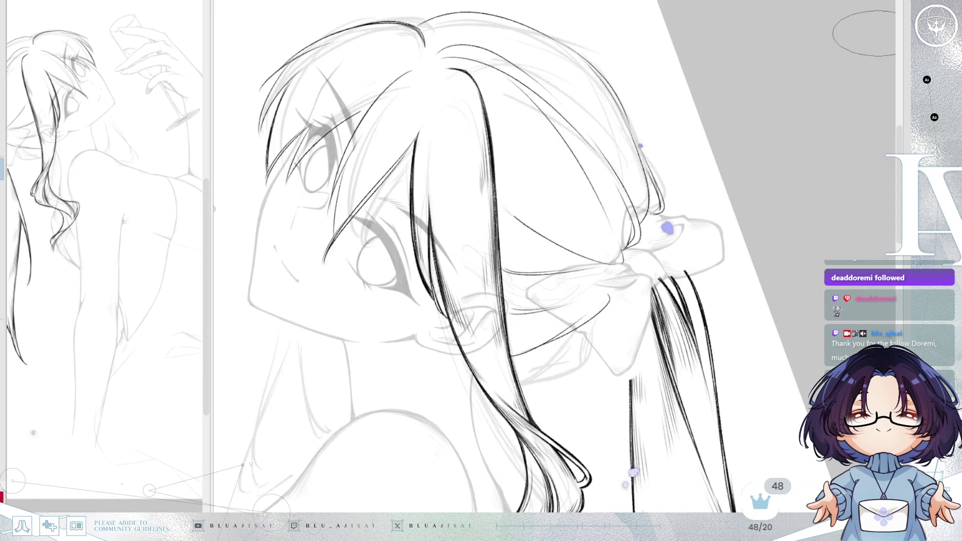
pyautogui.scroll(-2, 594, 214)
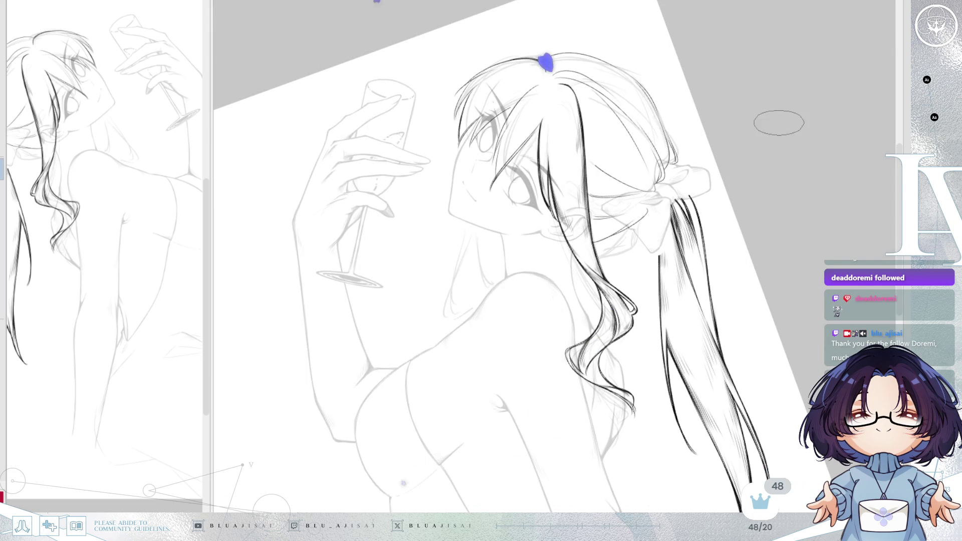
# Step: Rotate and mirror the view to inspect, then reset the page upright with Reset Rotation
pyautogui.moveTo(779, 118); pyautogui.dragTo(560, 105)
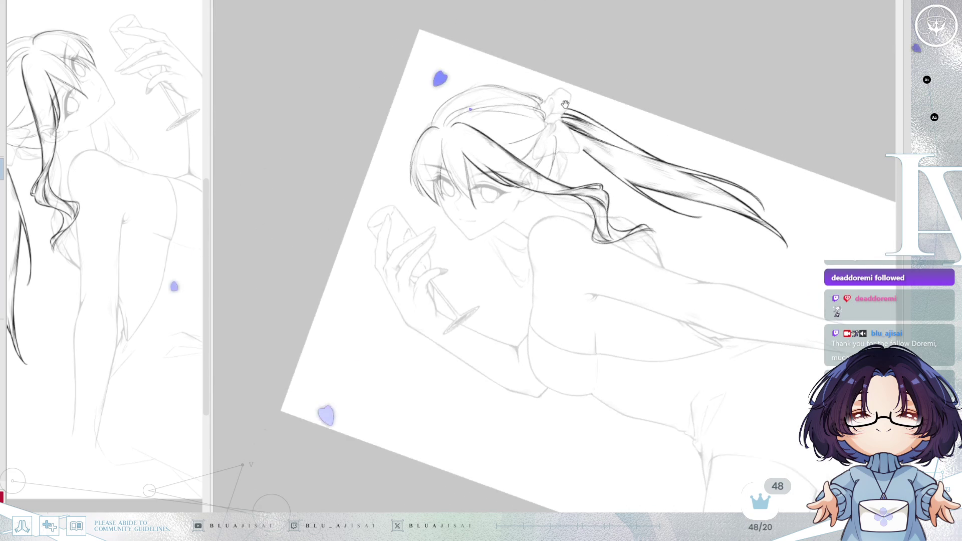
pyautogui.scroll(2, 560, 106)
pyautogui.scroll(1, 563, 120)
pyautogui.scroll(1, 574, 139)
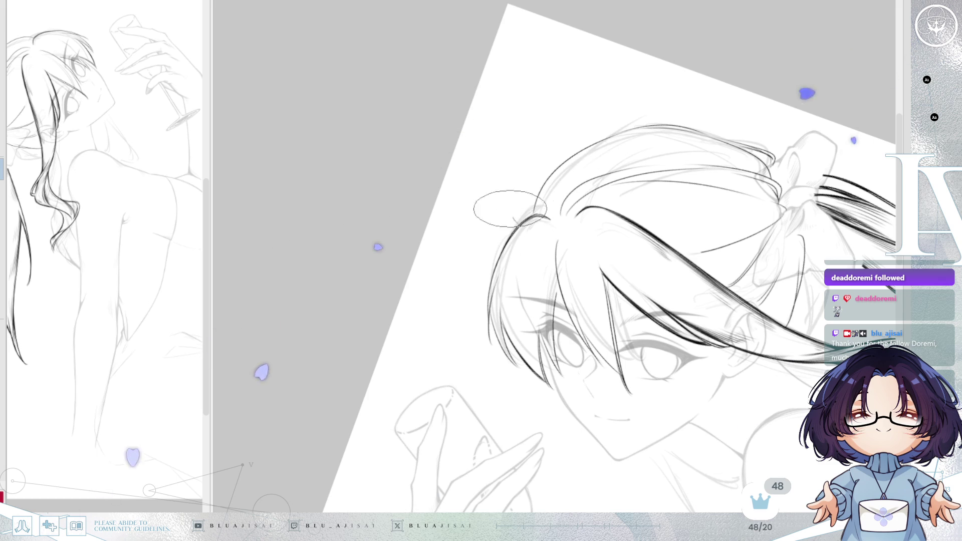
pyautogui.moveTo(894, 45)
pyautogui.mouseDown()
pyautogui.moveTo(867, 93)
pyautogui.moveTo(607, 200)
pyautogui.mouseUp()
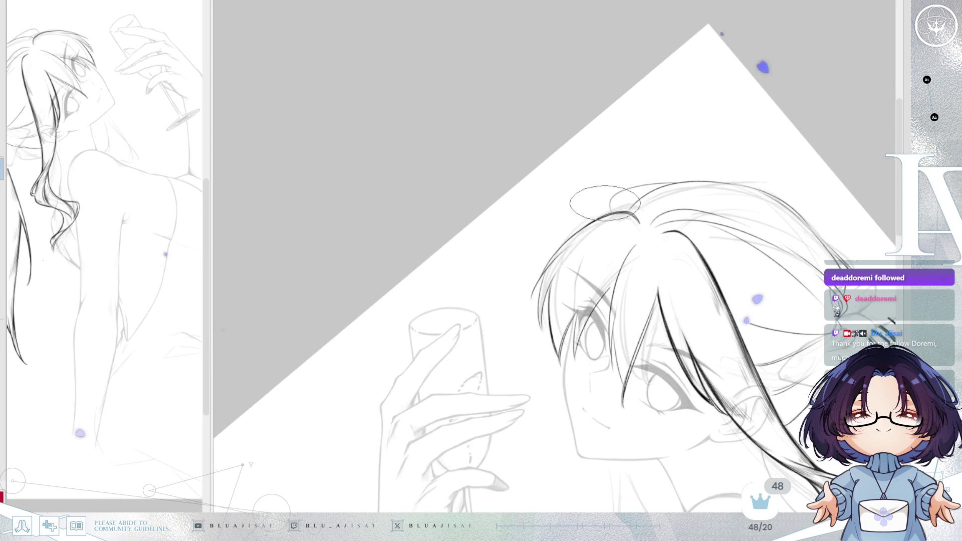
pyautogui.scroll(-5, 690, 164)
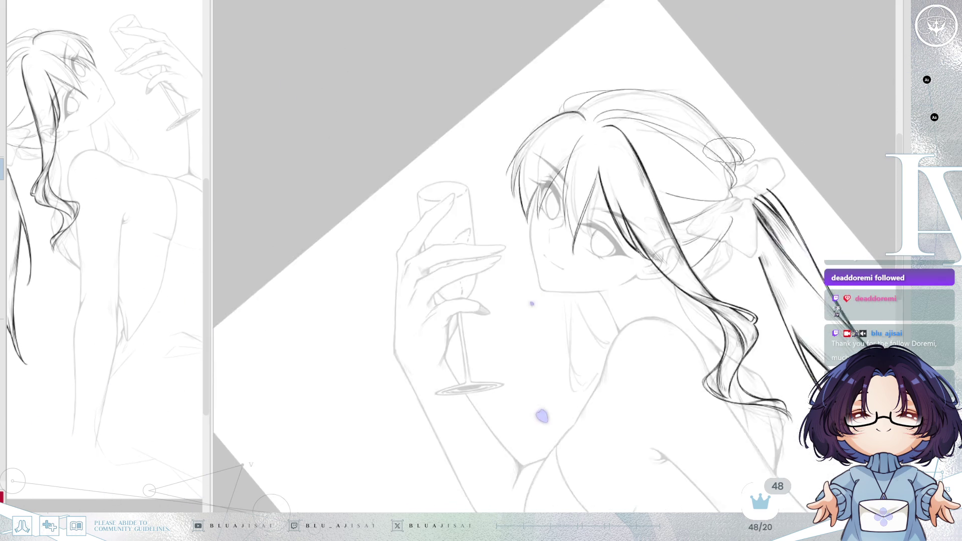
pyautogui.scroll(1, 728, 204)
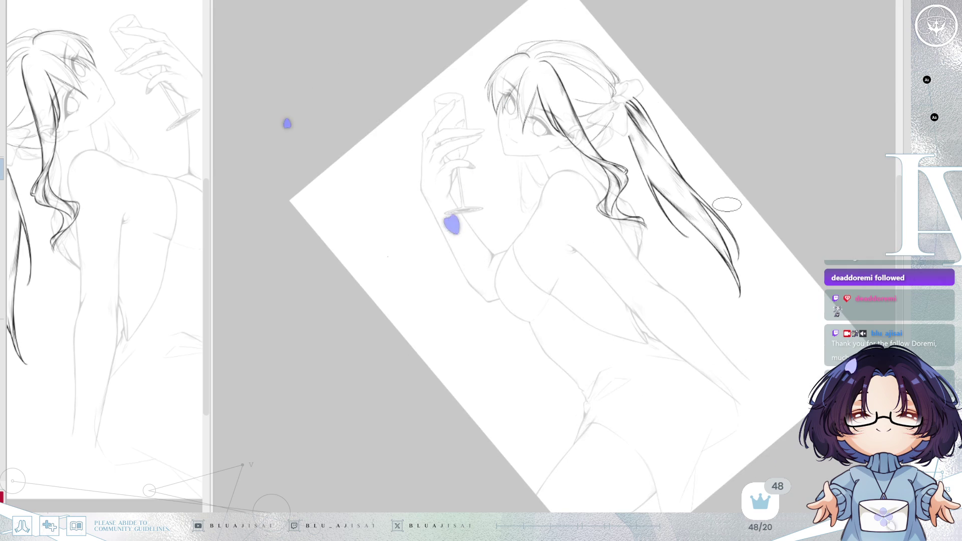
pyautogui.press('m')
pyautogui.press('m')
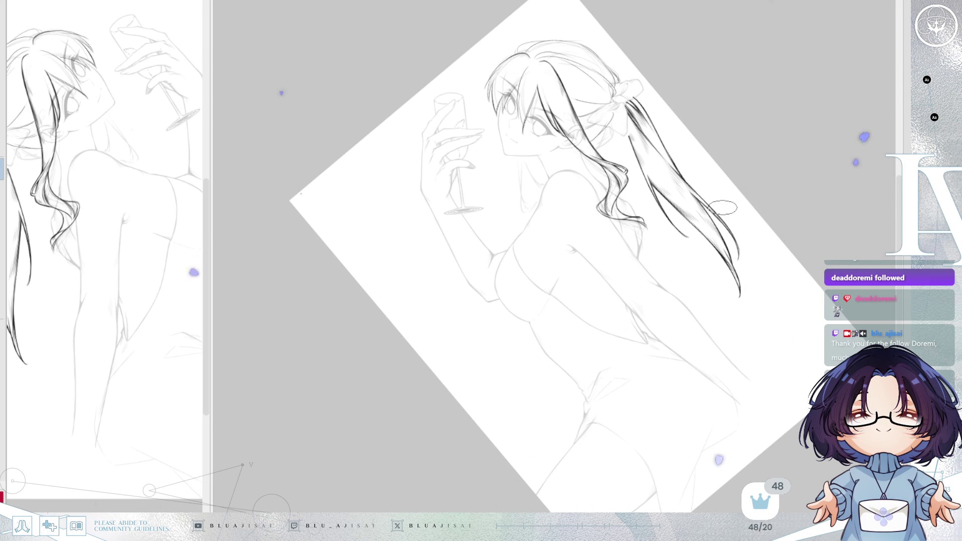
pyautogui.press('5')
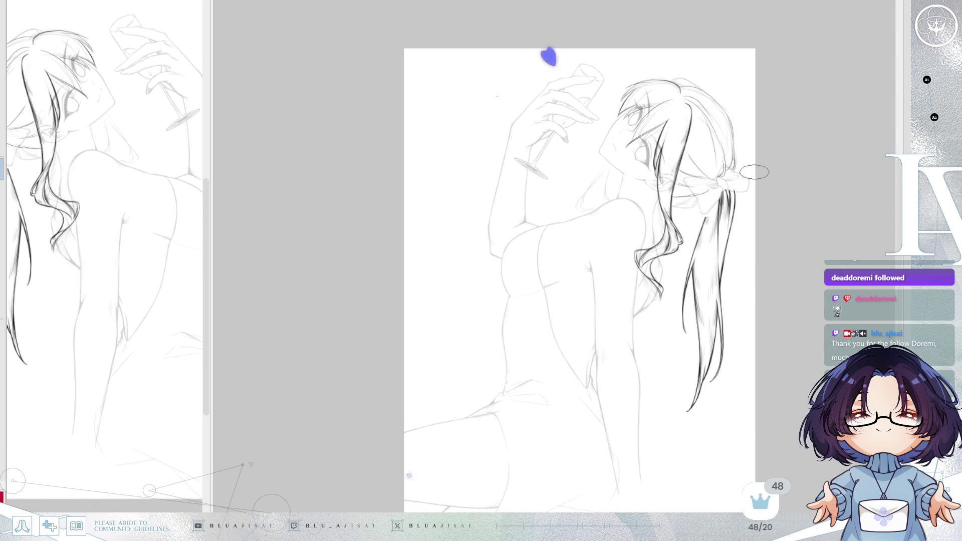
pyautogui.scroll(3, 753, 172)
pyautogui.scroll(1, 710, 263)
pyautogui.scroll(1, 650, 256)
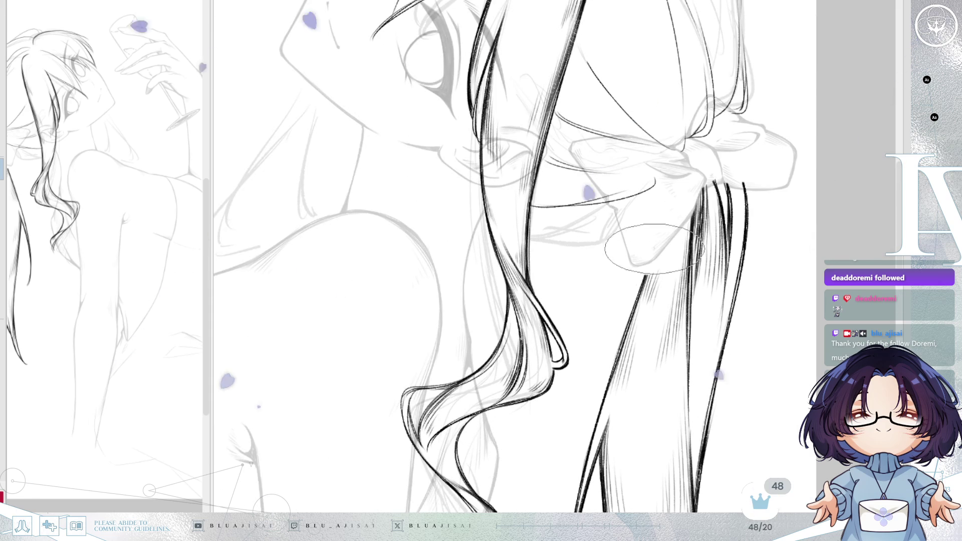
# Step: Extend the hanging ponytail line upward and add hatching along it
pyautogui.moveTo(654, 248); pyautogui.dragTo(640, 293)
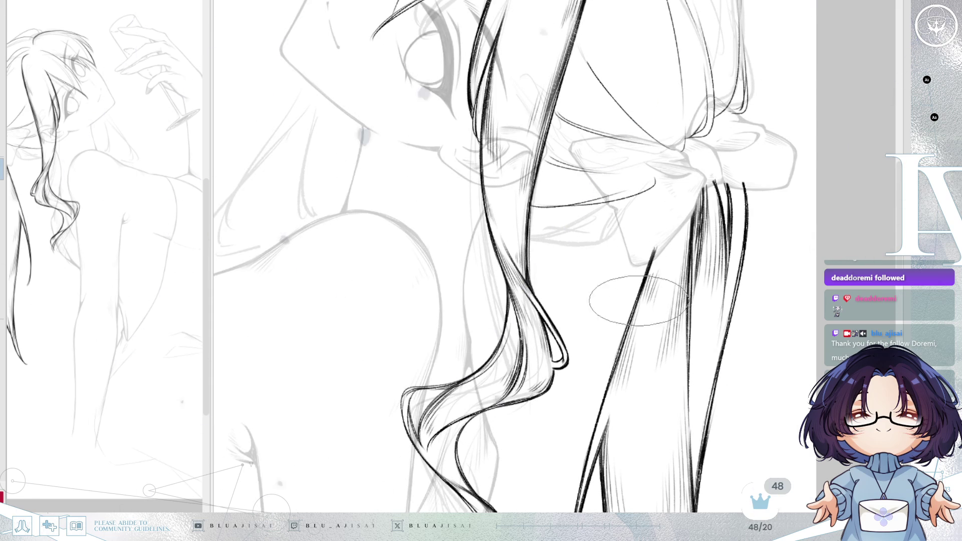
pyautogui.moveTo(646, 260); pyautogui.dragTo(650, 297)
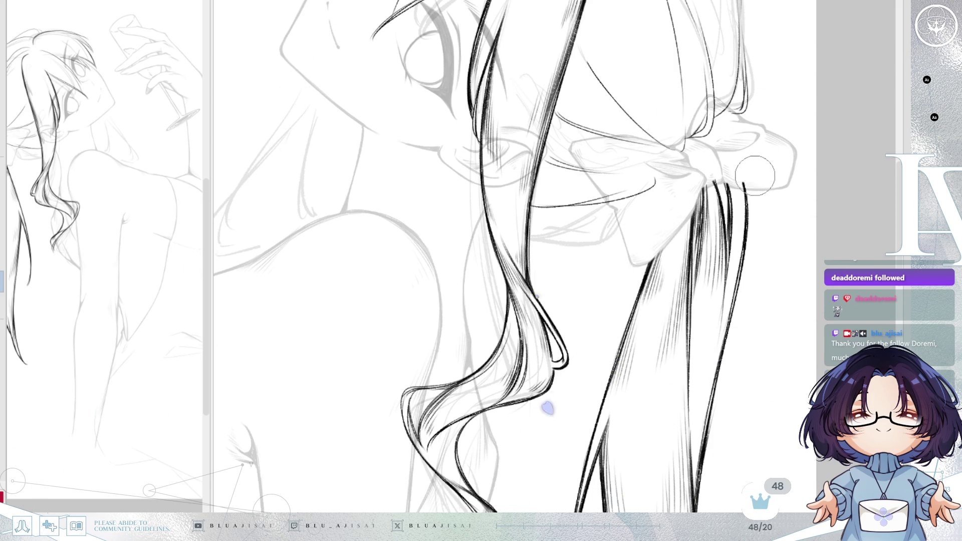
pyautogui.moveTo(756, 175)
pyautogui.mouseDown()
pyautogui.moveTo(730, 215)
pyautogui.moveTo(569, 275)
pyautogui.moveTo(572, 248)
pyautogui.mouseUp()
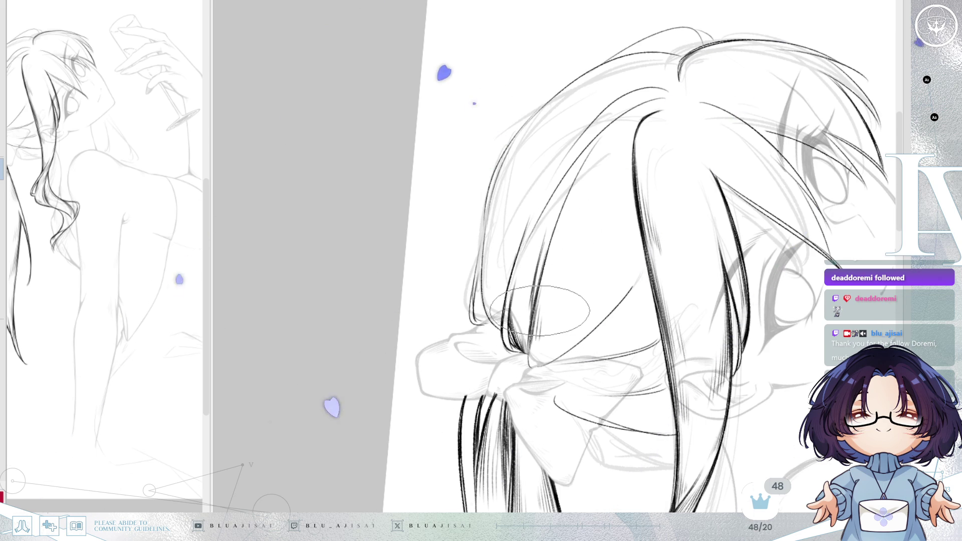
# Step: Ink one curved hair strand near the parting, then close in on the head and ponytail bow
pyautogui.hotkey('ctrl', ']')
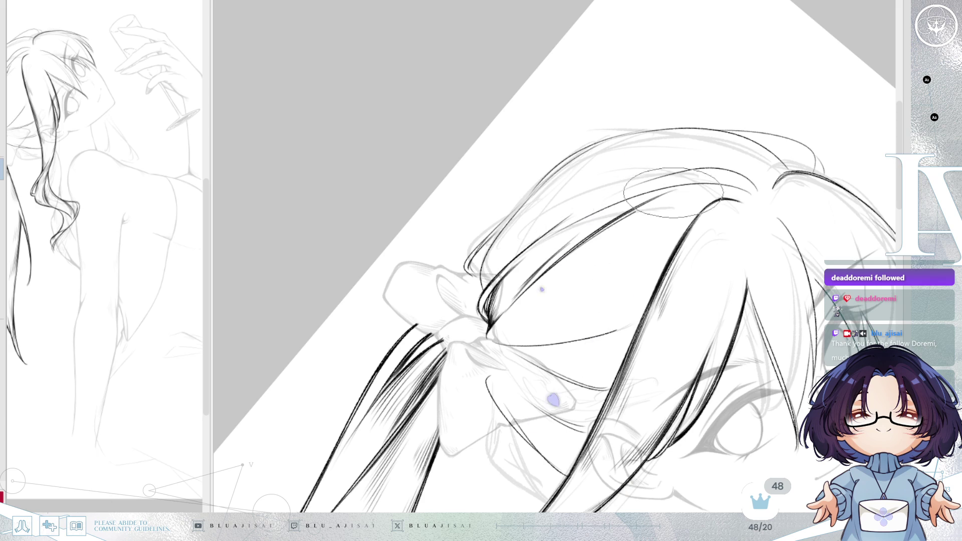
pyautogui.moveTo(684, 200); pyautogui.dragTo(673, 204)
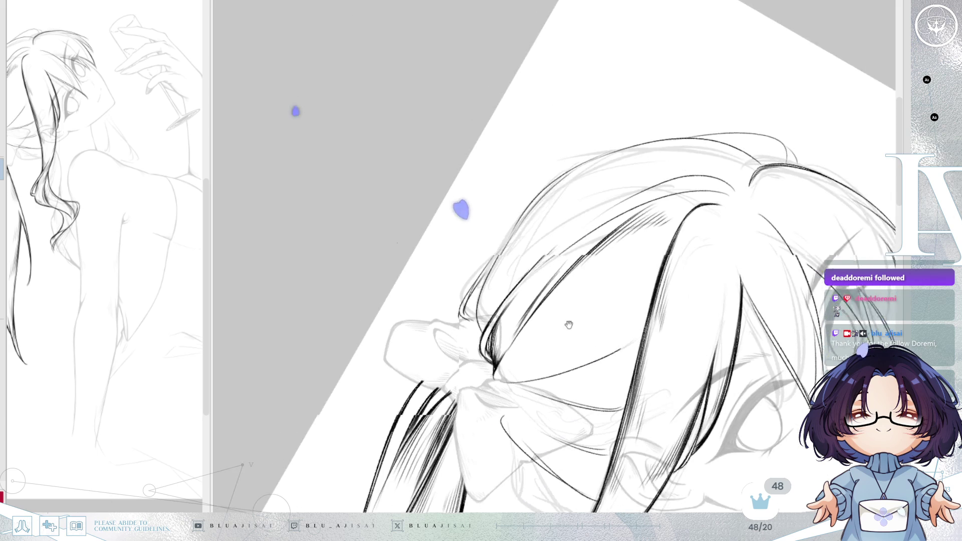
pyautogui.press('Delete')
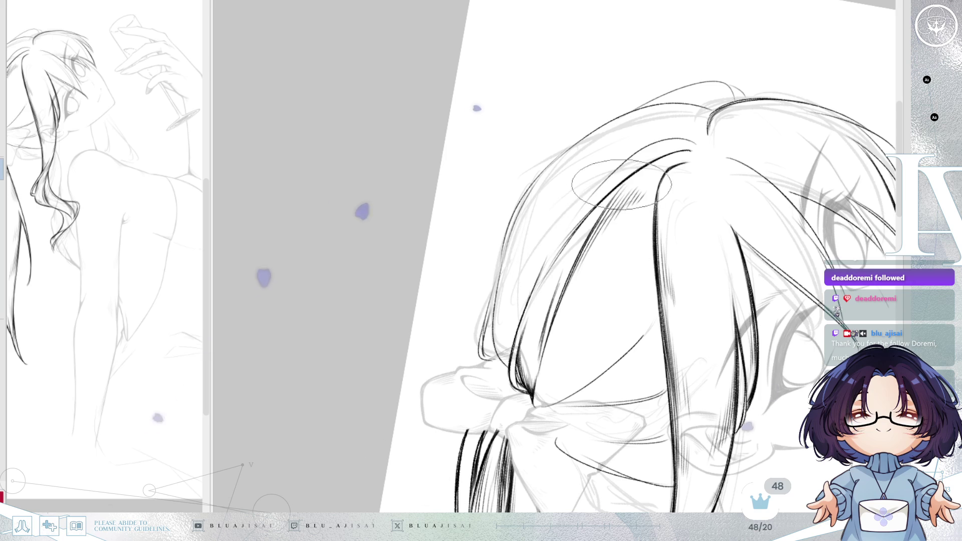
pyautogui.press('Up')
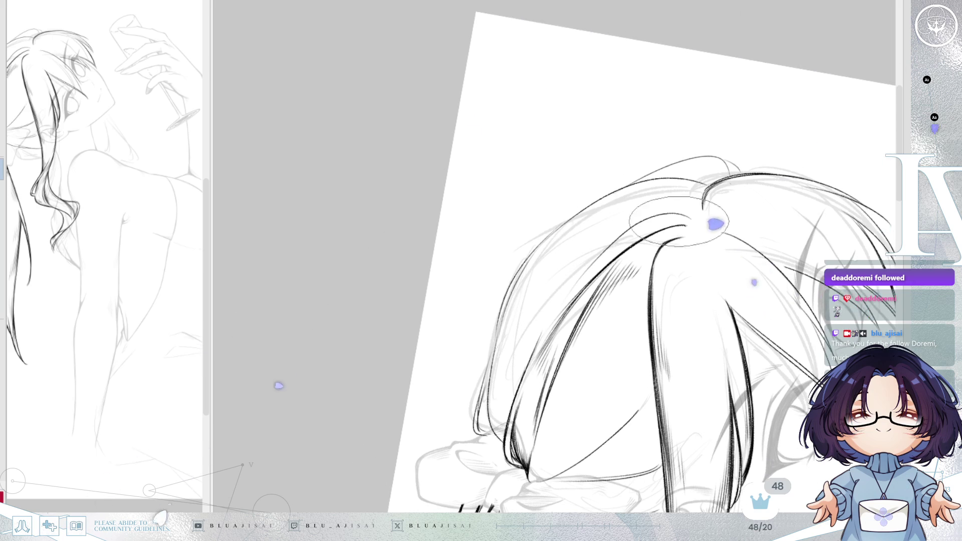
pyautogui.moveTo(622, 233); pyautogui.dragTo(682, 212)
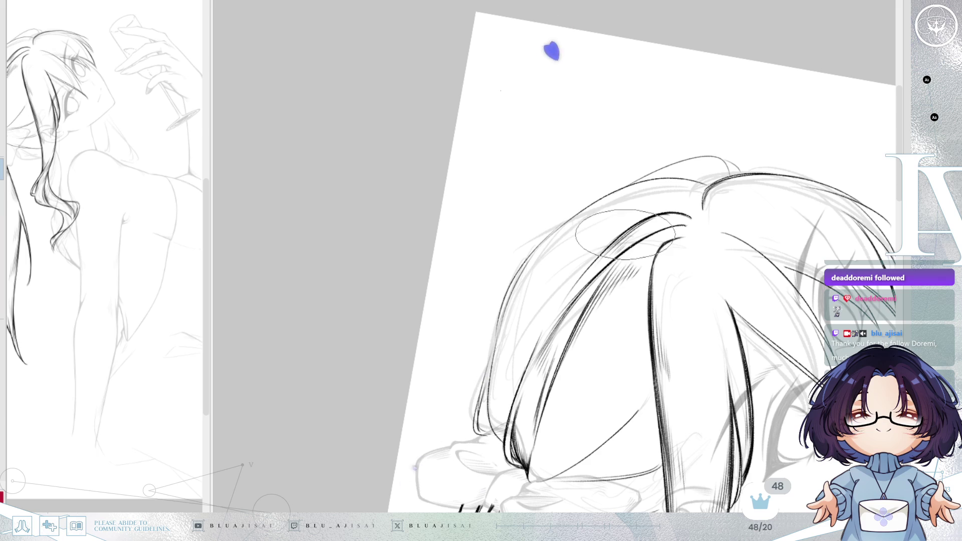
pyautogui.moveTo(624, 274); pyautogui.dragTo(692, 229)
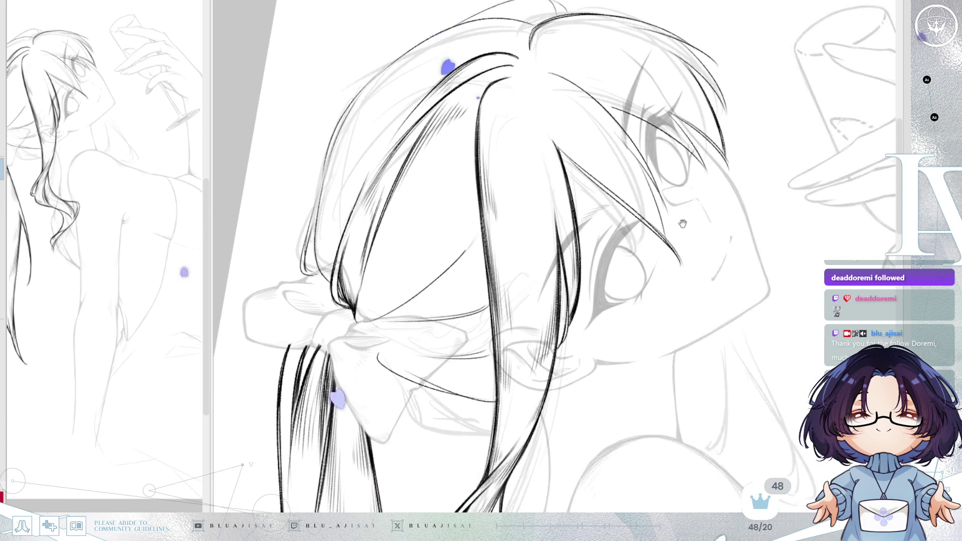
pyautogui.scroll(2, 691, 229)
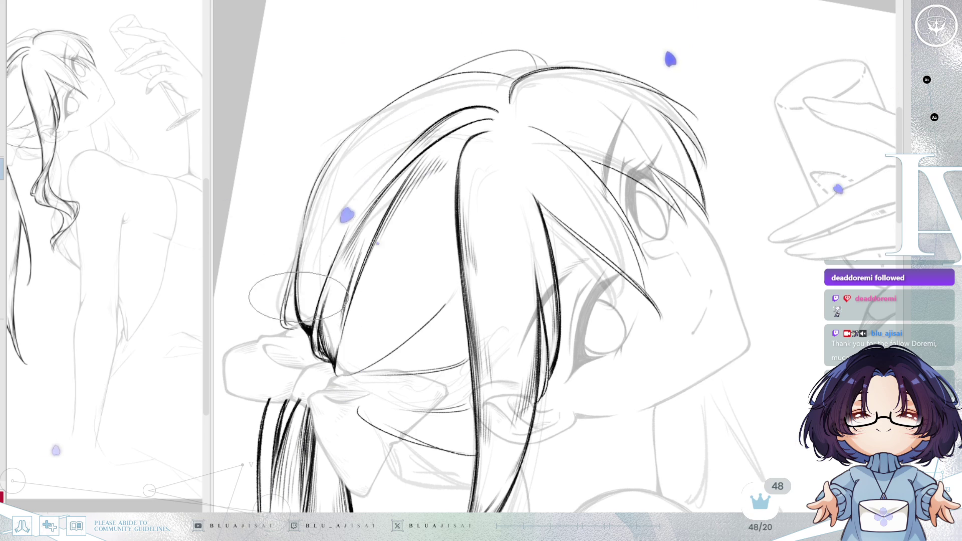
# Step: Tilt and lower the view over the head, then flip it horizontally to check the hair
pyautogui.moveTo(366, 186); pyautogui.dragTo(321, 194)
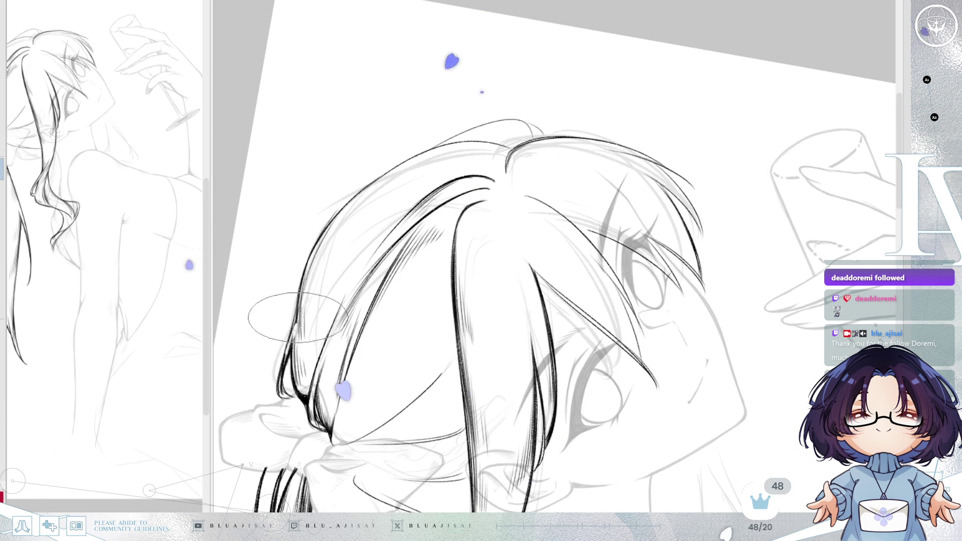
pyautogui.moveTo(295, 312); pyautogui.dragTo(368, 272)
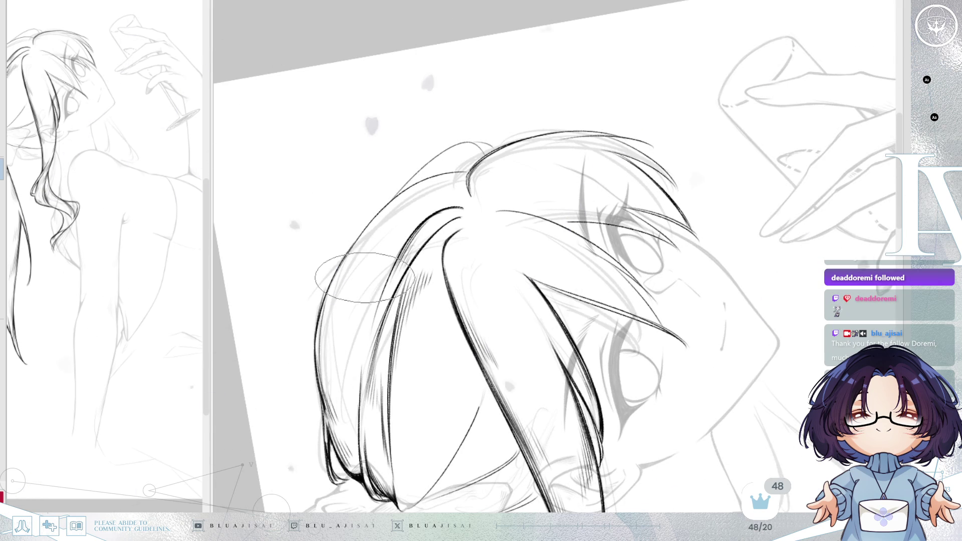
pyautogui.moveTo(405, 224); pyautogui.dragTo(403, 256)
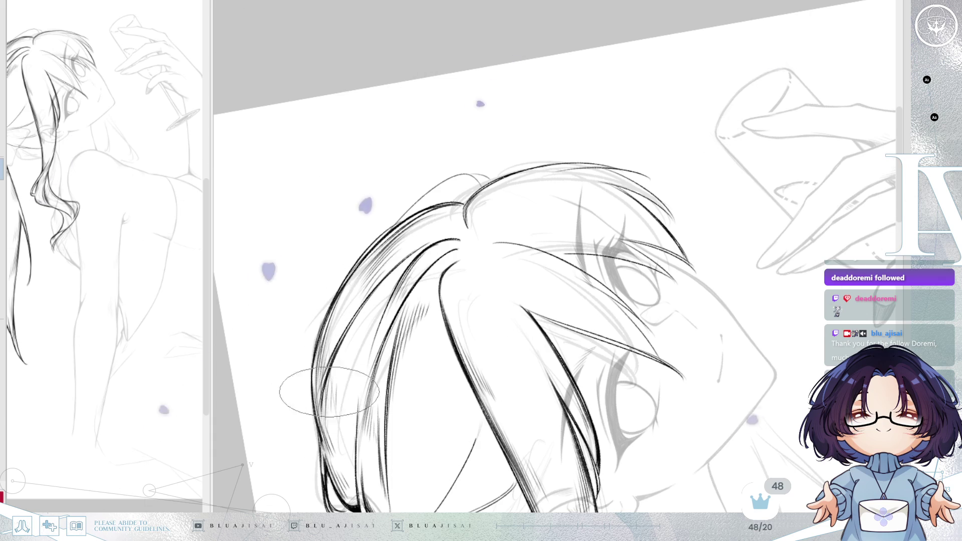
pyautogui.press('h')
pyautogui.press('Delete')
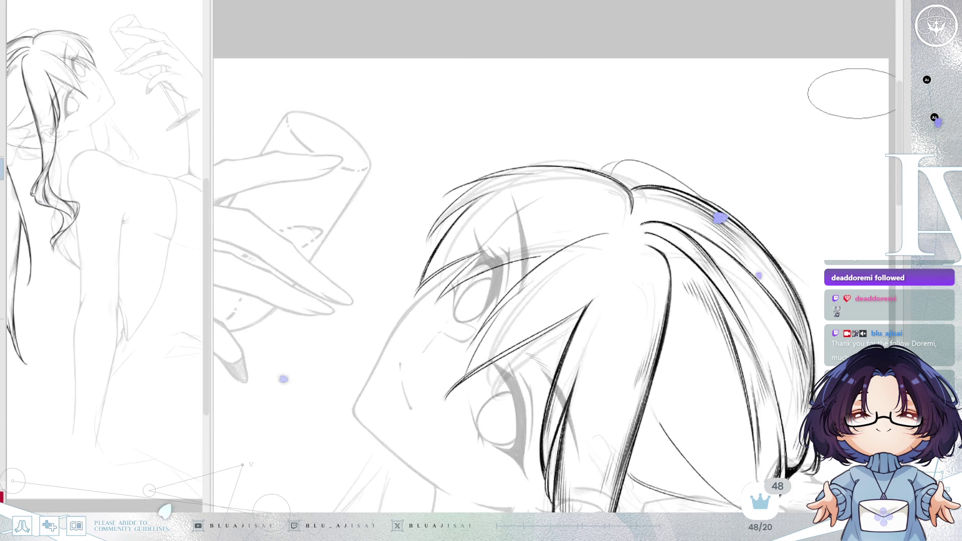
# Step: Pan to the hair bow and level the view so the face beneath it shows
pyautogui.moveTo(676, 188)
pyautogui.mouseDown()
pyautogui.moveTo(571, 225)
pyautogui.moveTo(544, 250)
pyautogui.mouseUp()
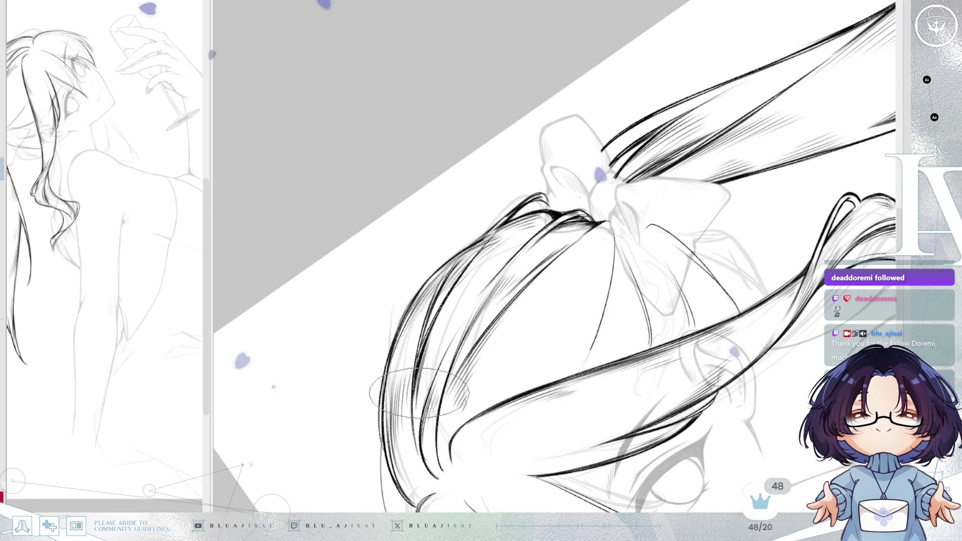
pyautogui.press('End')
pyautogui.press('End')
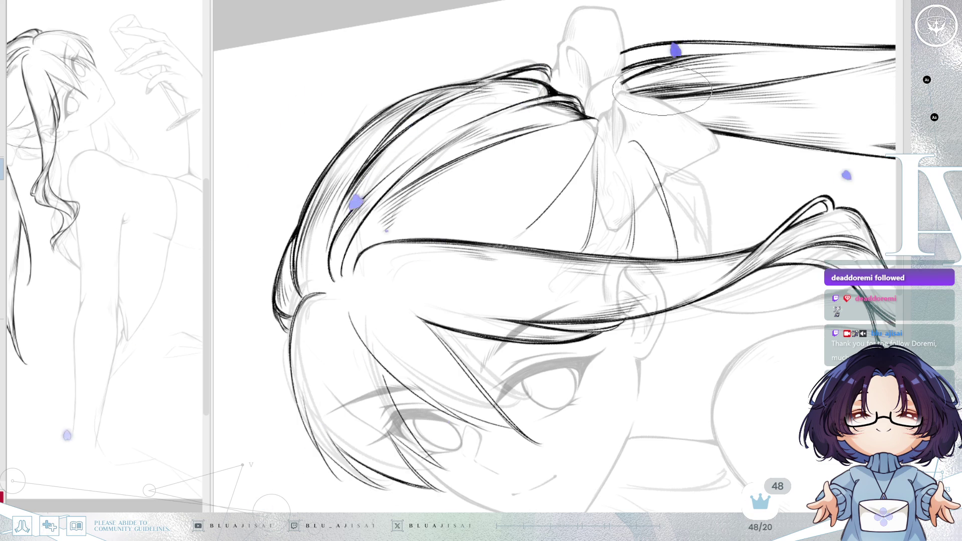
pyautogui.scroll(-2, 297, 295)
pyautogui.scroll(-2, 758, 233)
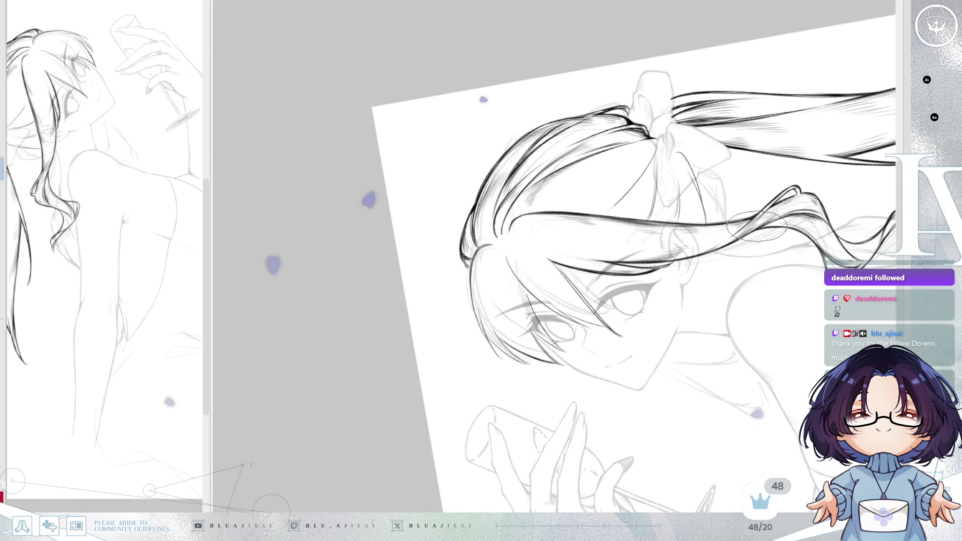
# Step: Pan out over the figure and rotate the canvas clockwise toward the hair under the bow
pyautogui.moveTo(879, 431)
pyautogui.mouseDown()
pyautogui.moveTo(789, 385)
pyautogui.moveTo(671, 387)
pyautogui.mouseUp()
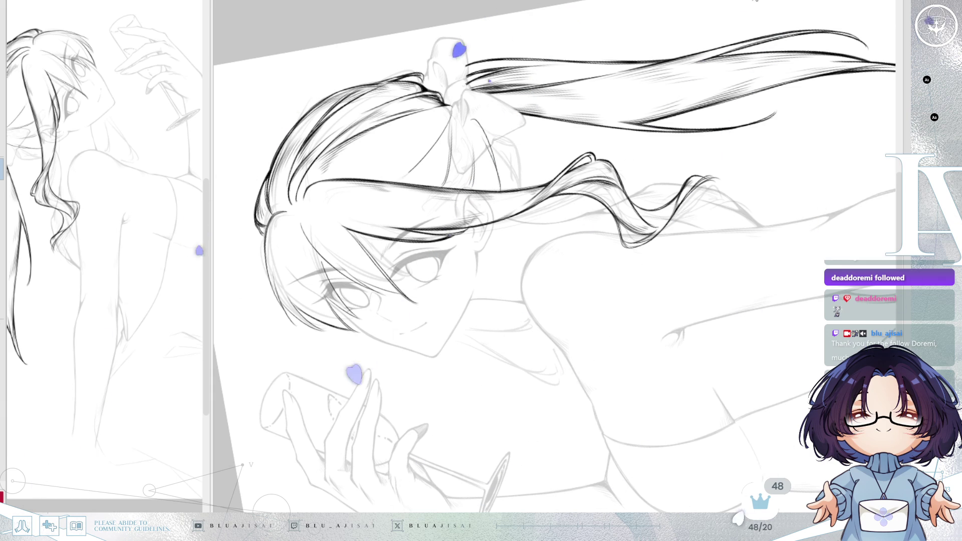
pyautogui.moveTo(749, 8); pyautogui.dragTo(756, 89)
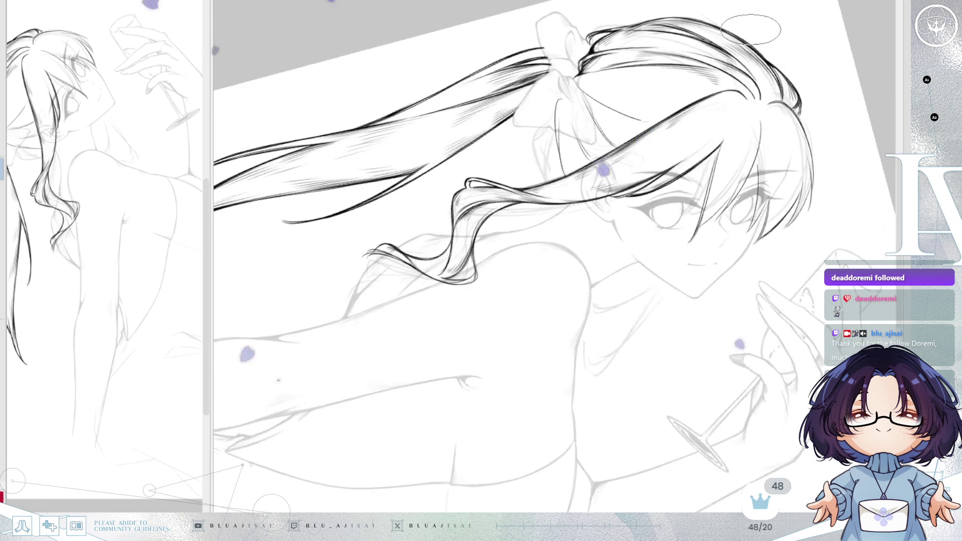
pyautogui.scroll(2, 757, 90)
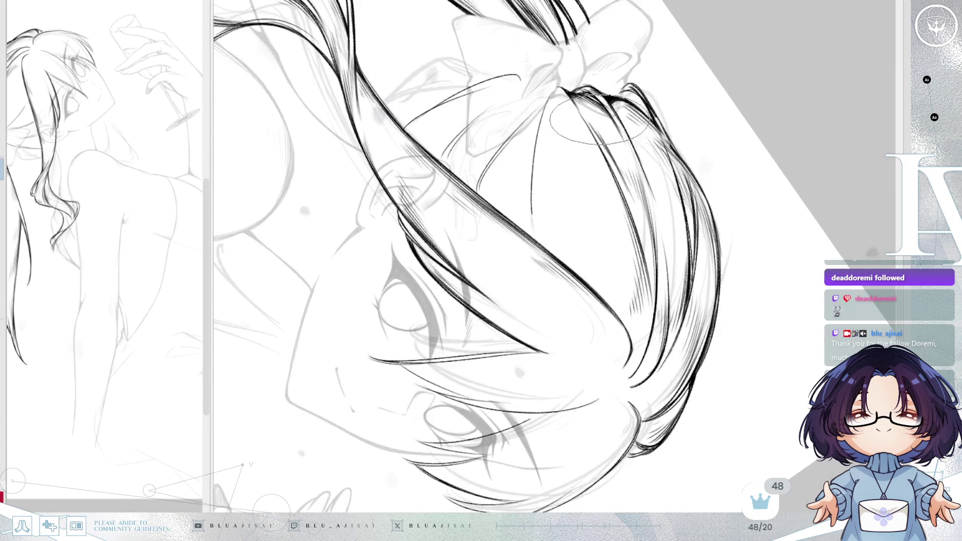
pyautogui.scroll(2, 756, 89)
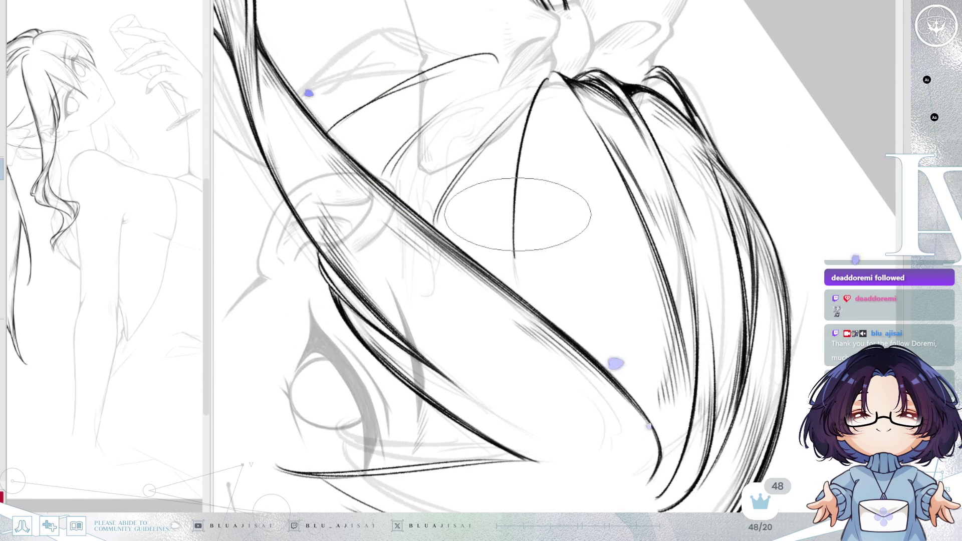
# Step: Ink a tapered line and dense hatching strands along the central ponytail strand
pyautogui.moveTo(532, 124)
pyautogui.mouseDown()
pyautogui.moveTo(519, 256)
pyautogui.moveTo(556, 300)
pyautogui.mouseUp()
pyautogui.moveTo(542, 248)
pyautogui.mouseDown()
pyautogui.moveTo(572, 308)
pyautogui.moveTo(593, 323)
pyautogui.mouseUp()
pyautogui.moveTo(571, 286); pyautogui.dragTo(602, 346)
pyautogui.moveTo(578, 308); pyautogui.dragTo(605, 350)
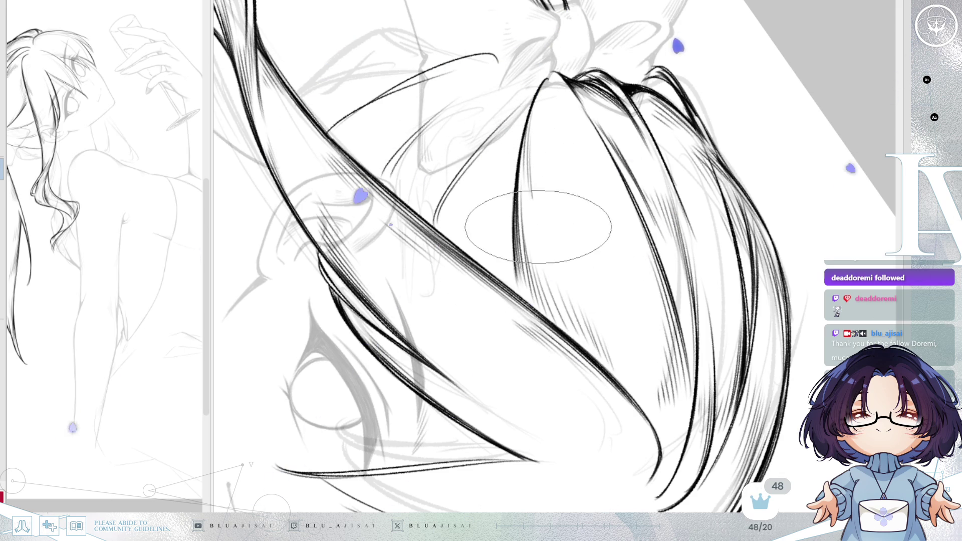
pyautogui.moveTo(530, 173); pyautogui.dragTo(571, 301)
pyautogui.moveTo(541, 184); pyautogui.dragTo(586, 316)
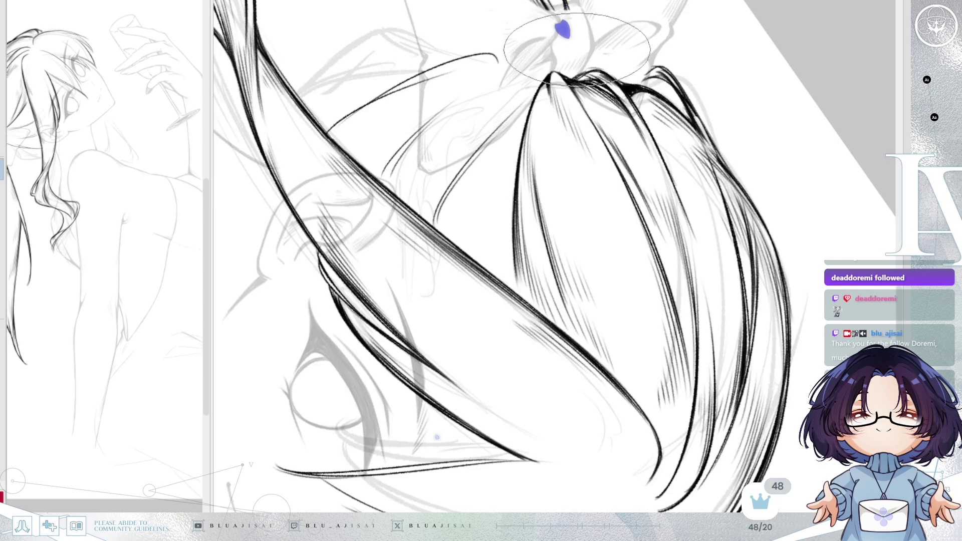
# Step: Flip-check the hair, add fine hatching between the dark lines, and turn onto the lower ponytail
pyautogui.press('h')
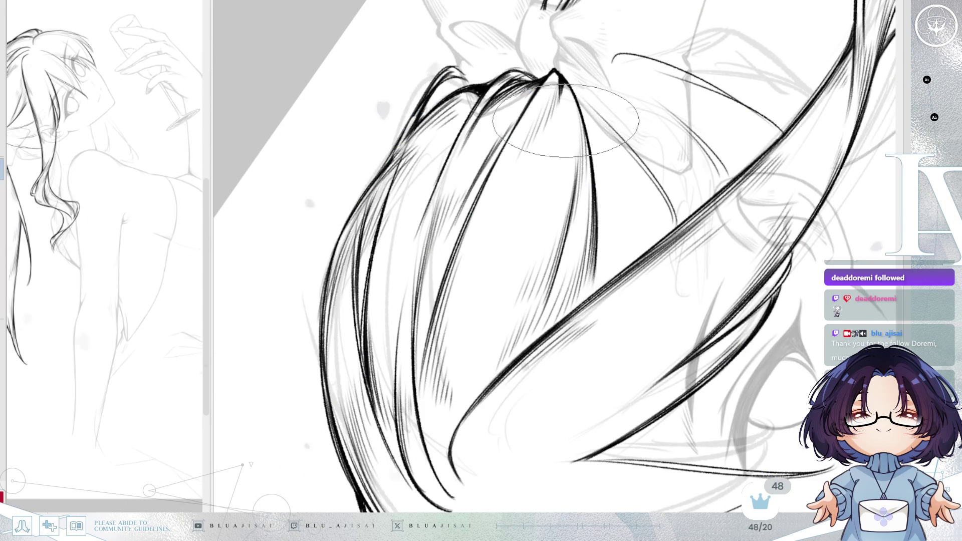
pyautogui.press('h')
pyautogui.press('-')
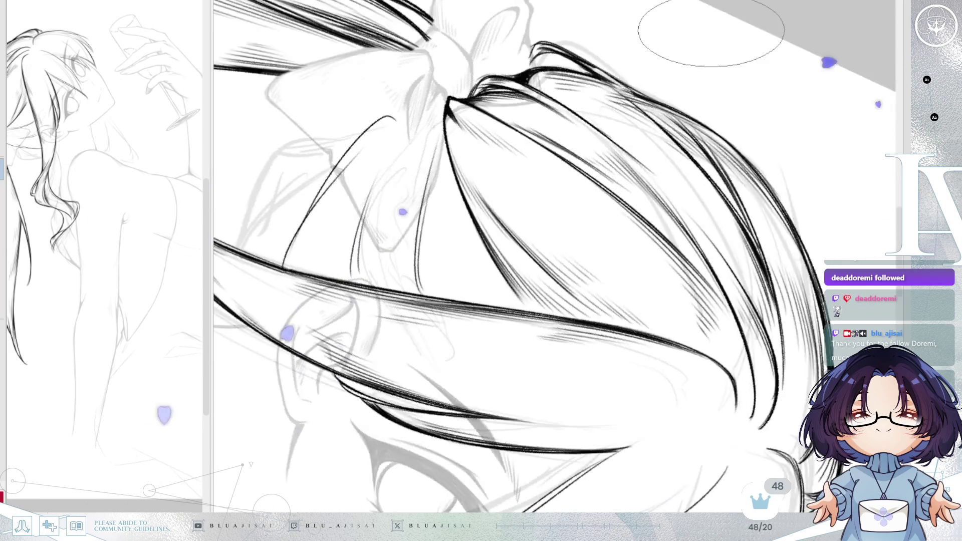
pyautogui.moveTo(711, 33); pyautogui.dragTo(669, 118)
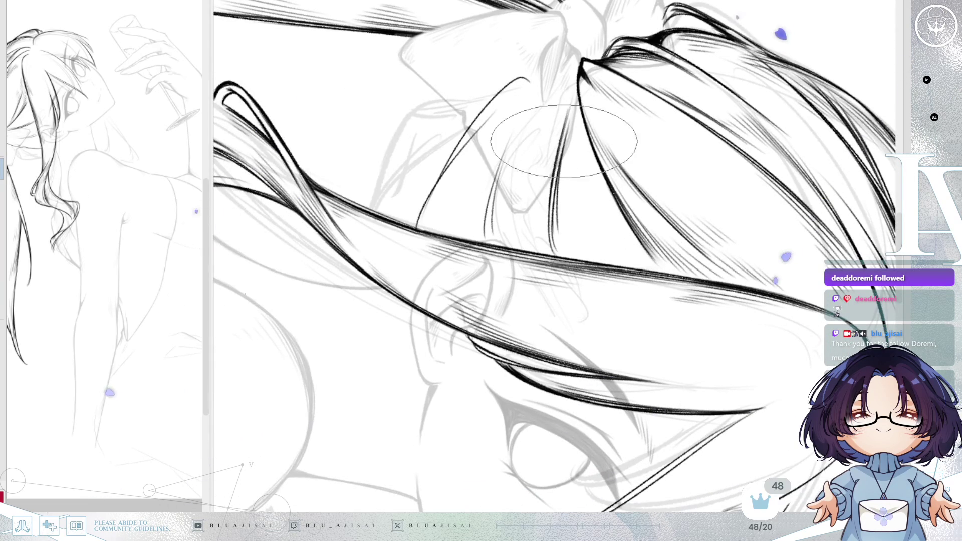
pyautogui.moveTo(577, 183); pyautogui.dragTo(570, 227)
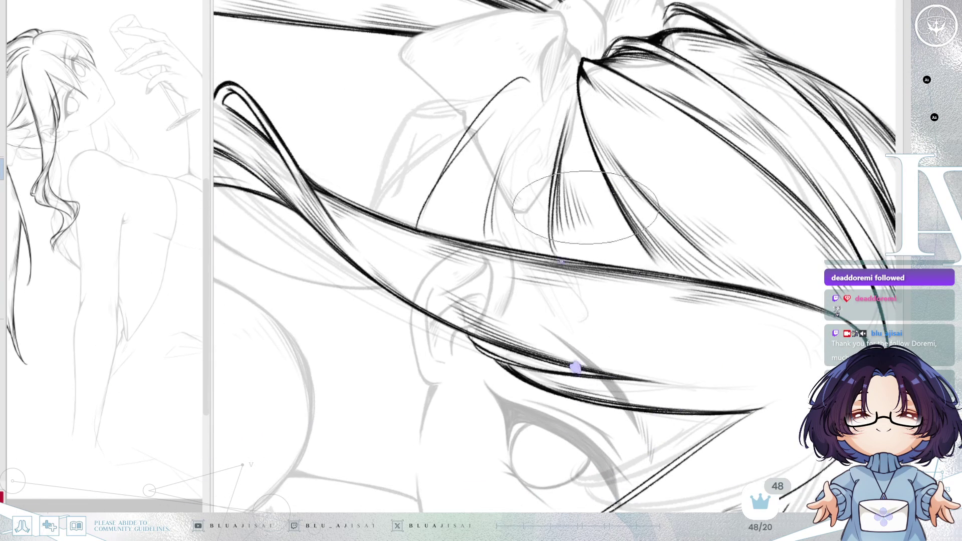
pyautogui.moveTo(564, 24); pyautogui.dragTo(466, 37)
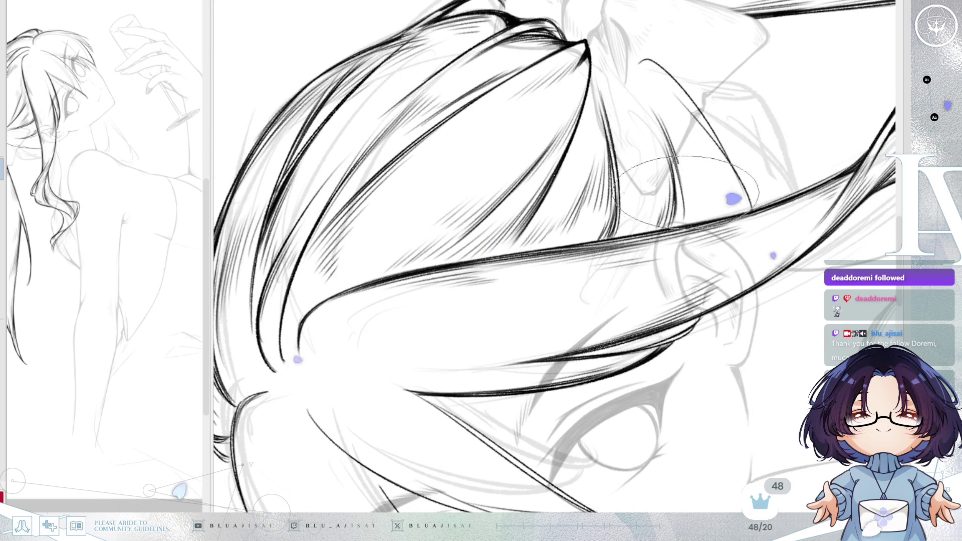
pyautogui.moveTo(688, 167); pyautogui.dragTo(489, 154)
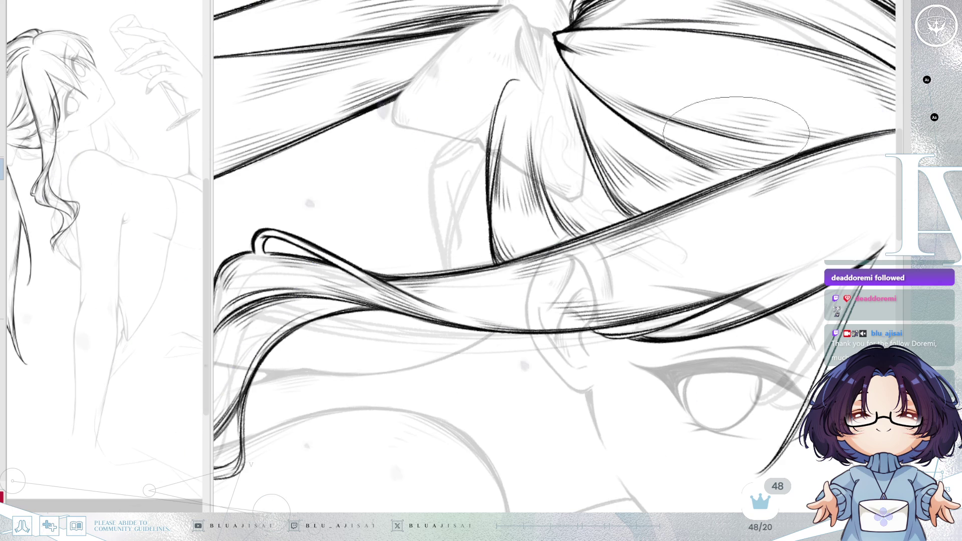
pyautogui.moveTo(729, 132); pyautogui.dragTo(503, 199)
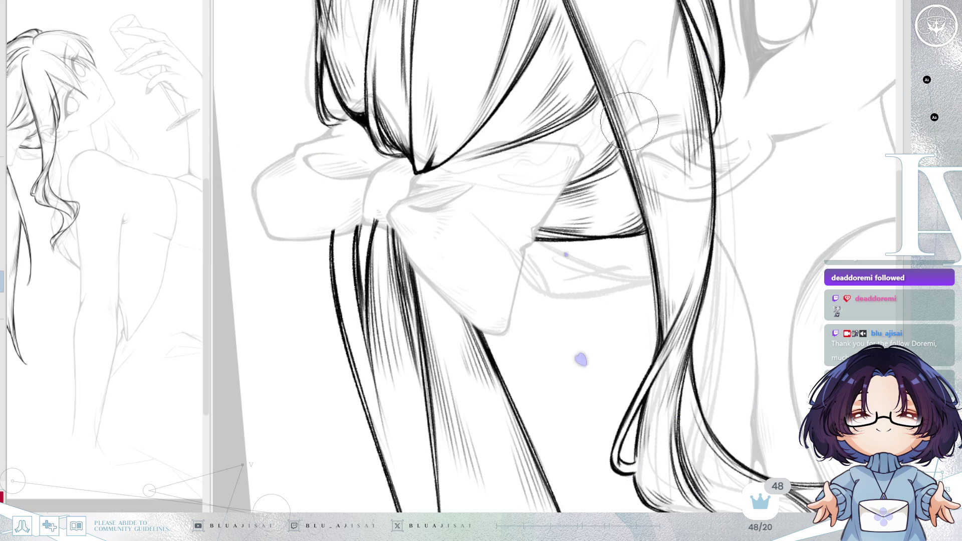
pyautogui.moveTo(628, 121); pyautogui.dragTo(495, 203)
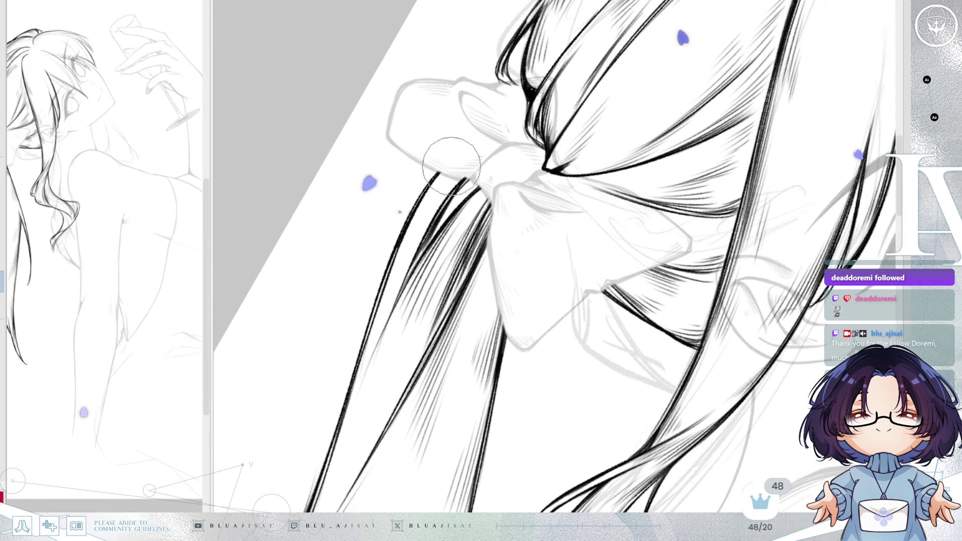
pyautogui.scroll(2, 511, 124)
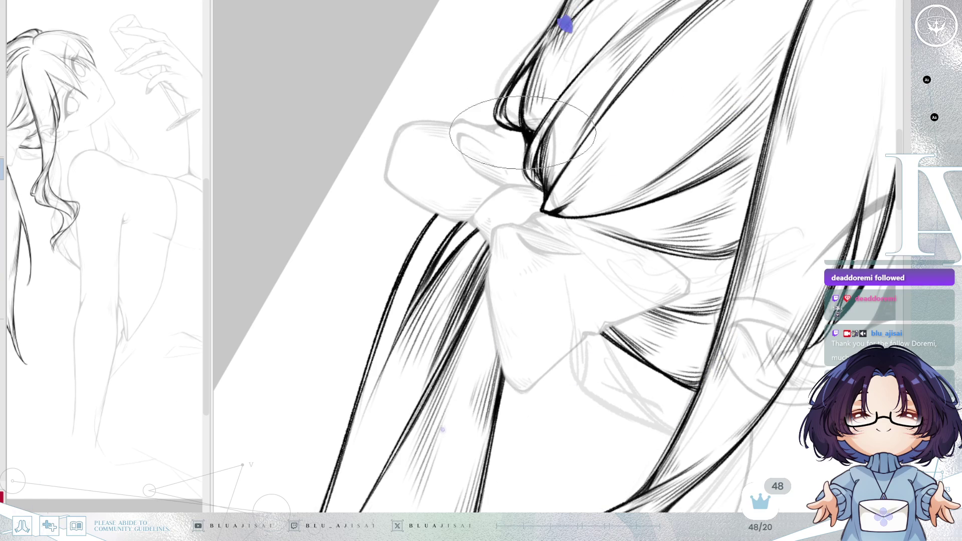
pyautogui.scroll(-2, 688, 120)
pyautogui.scroll(-2, 696, 128)
pyautogui.scroll(-1, 709, 135)
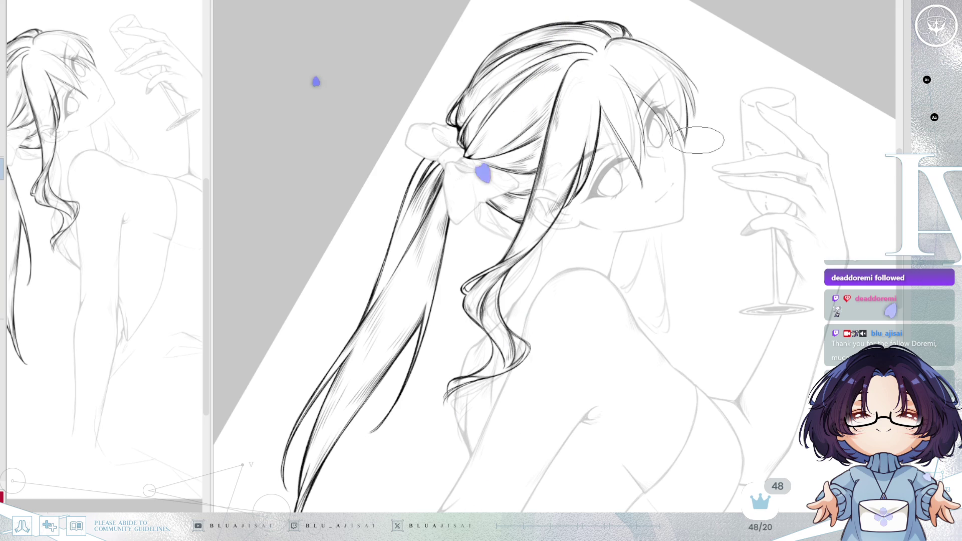
pyautogui.scroll(3, 816, 28)
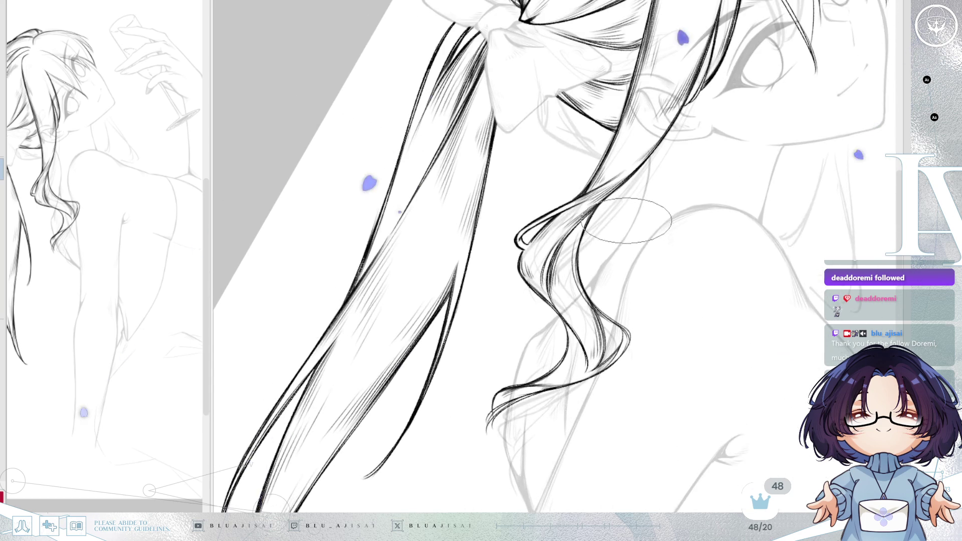
pyautogui.scroll(1, 550, 227)
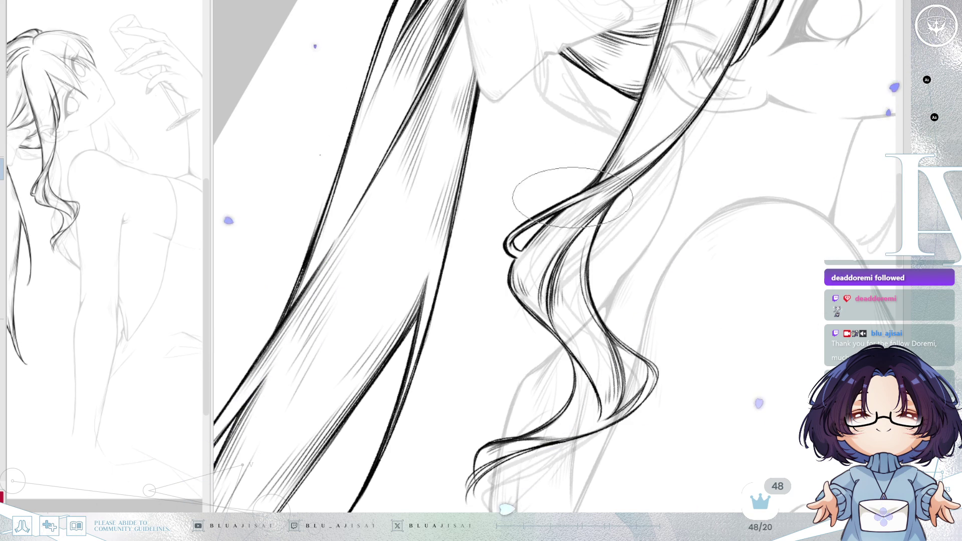
pyautogui.scroll(-1, 717, 72)
pyautogui.scroll(-1, 718, 71)
pyautogui.scroll(-1, 751, 128)
pyautogui.scroll(-1, 757, 139)
pyautogui.scroll(1, 757, 139)
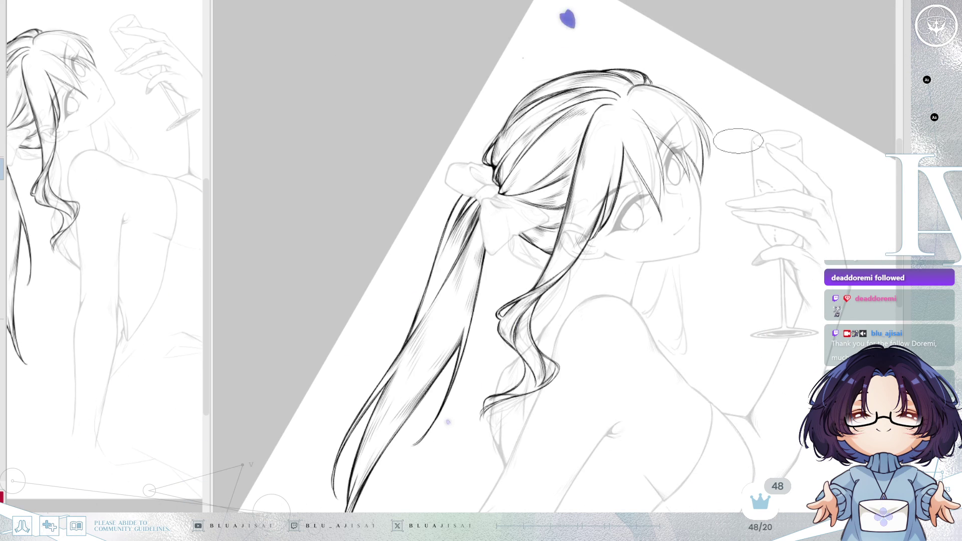
pyautogui.scroll(1, 737, 142)
pyautogui.scroll(1, 676, 151)
pyautogui.scroll(1, 526, 173)
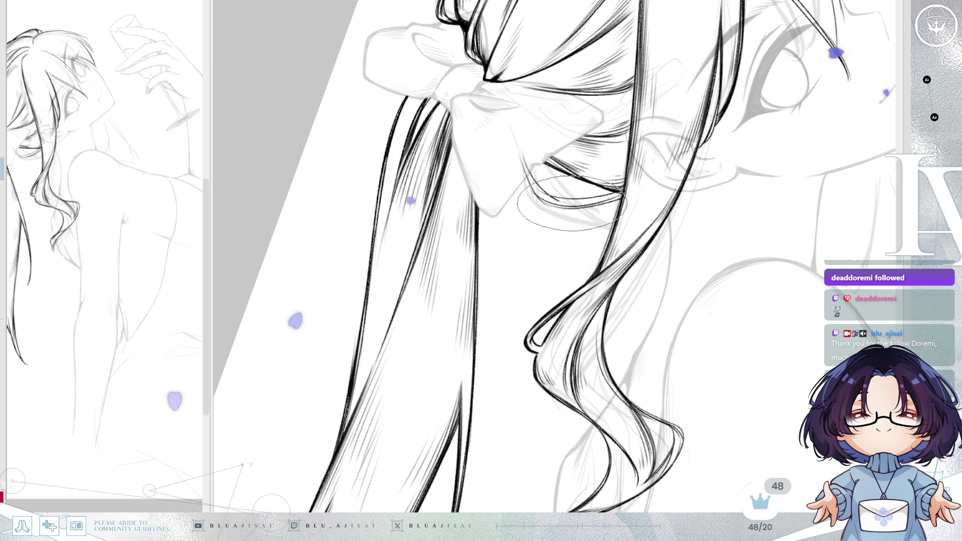
# Step: Rotate the canvas clockwise and pan toward the bow while inking the ponytail strands
pyautogui.press('^')
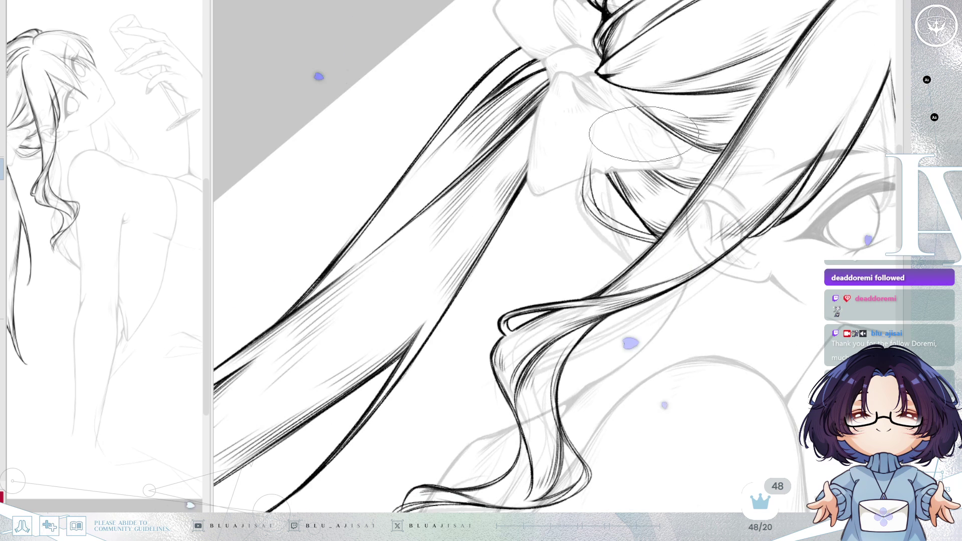
pyautogui.scroll(3, 630, 164)
pyautogui.scroll(2, 535, 129)
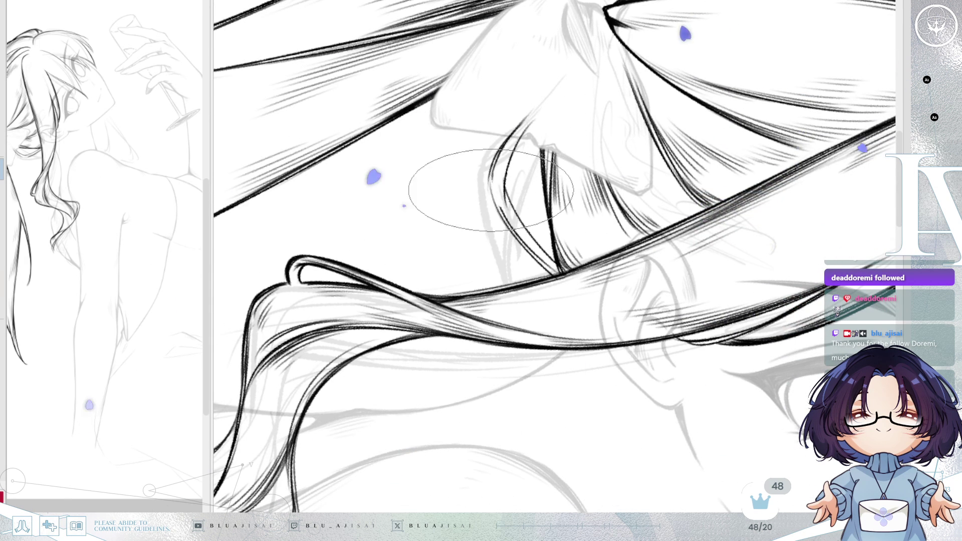
pyautogui.press('^')
pyautogui.press('^')
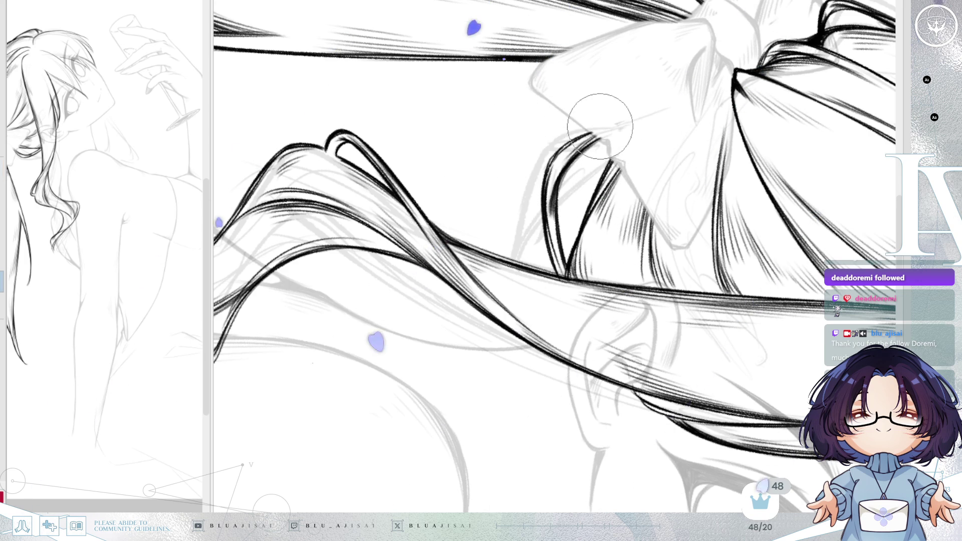
pyautogui.moveTo(623, 182); pyautogui.dragTo(551, 267)
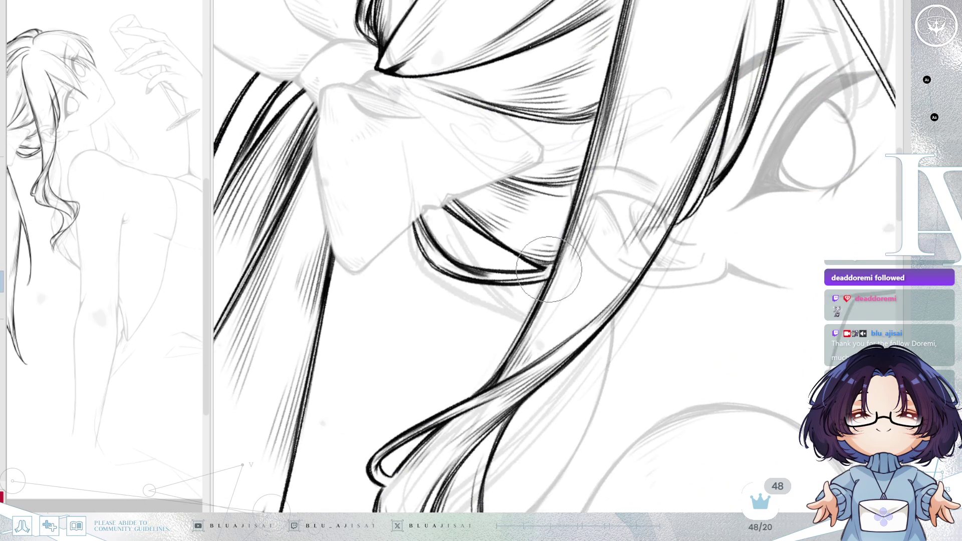
pyautogui.scroll(-2, 664, 161)
pyautogui.scroll(-3, 665, 162)
pyautogui.scroll(2, 670, 159)
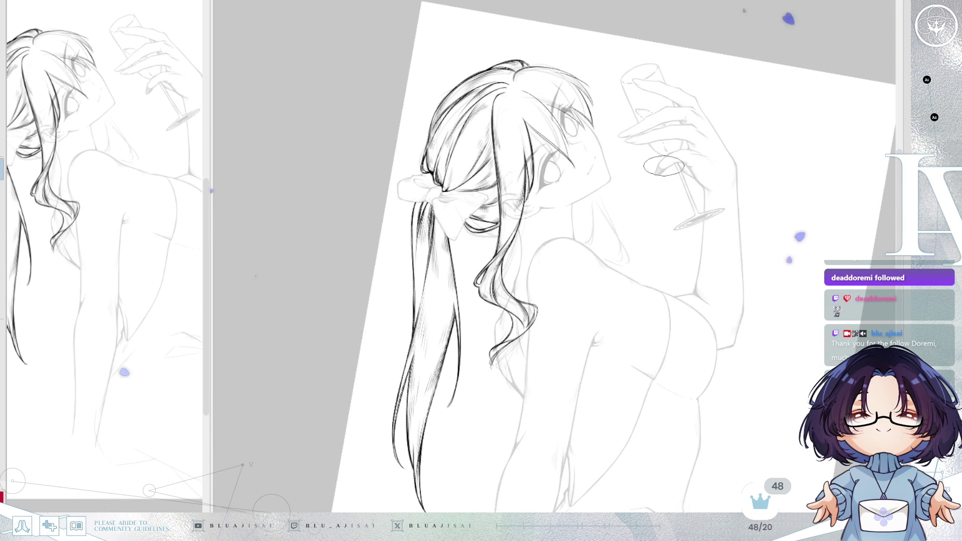
# Step: Mirror the canvas and rotate it between strokes while inking the bangs over the face
pyautogui.press('m')
pyautogui.scroll(2, 661, 166)
pyautogui.scroll(2, 658, 166)
pyautogui.scroll(2, 654, 166)
pyautogui.scroll(2, 654, 165)
pyautogui.scroll(1, 601, 180)
pyautogui.scroll(2, 549, 194)
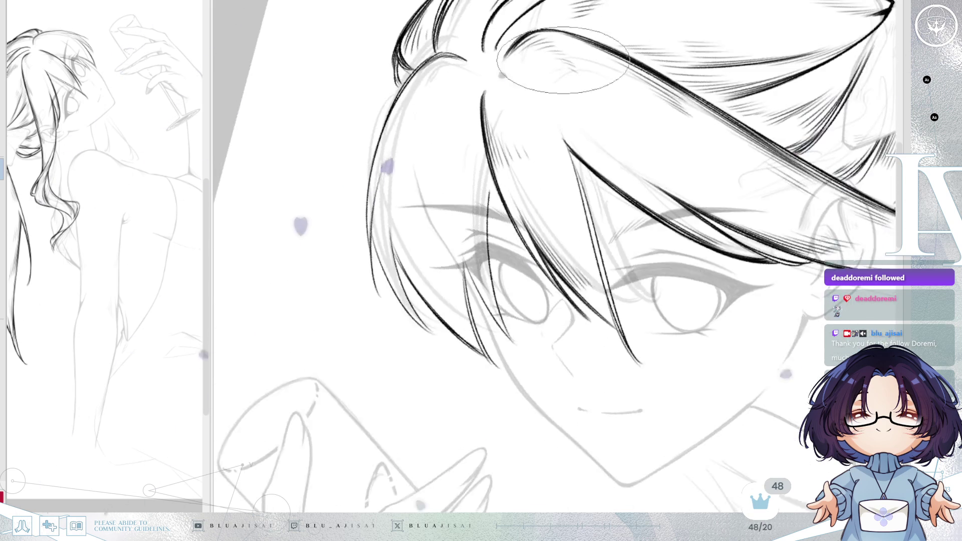
pyautogui.scroll(-2, 368, 109)
pyautogui.scroll(-2, 368, 109)
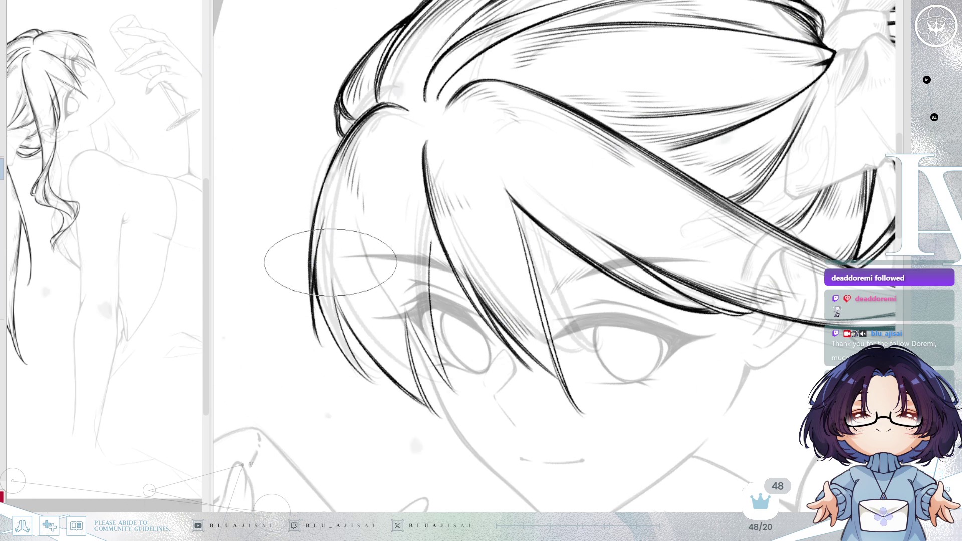
pyautogui.press('End')
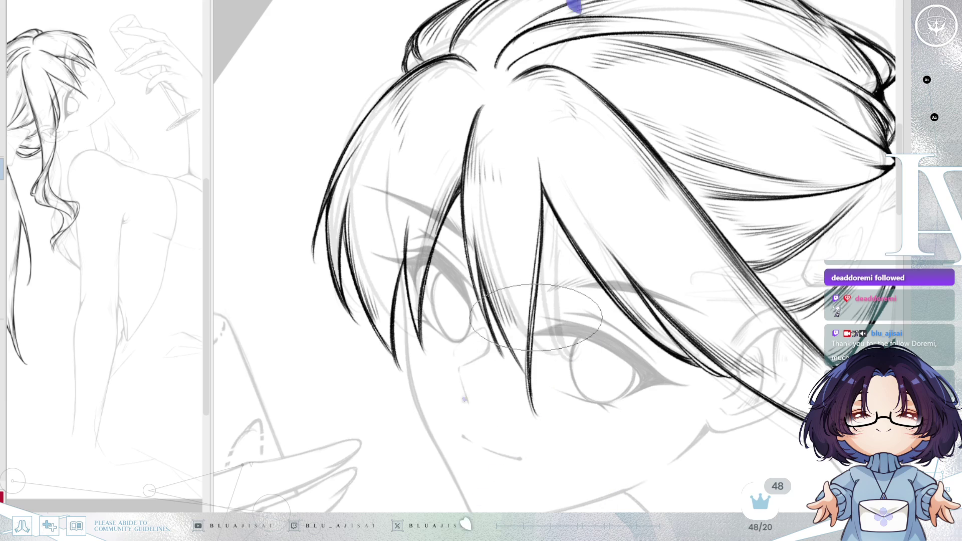
pyautogui.press('Delete')
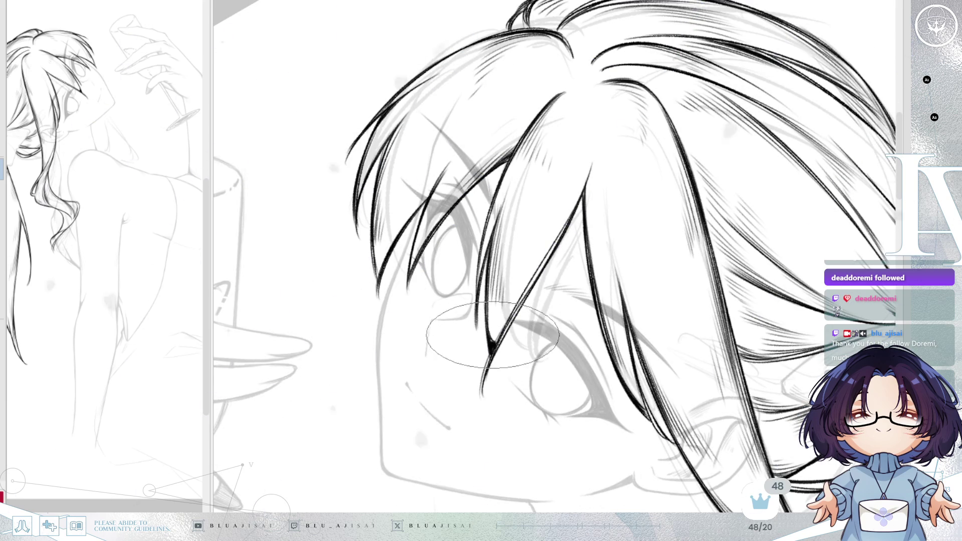
pyautogui.scroll(-3, 494, 339)
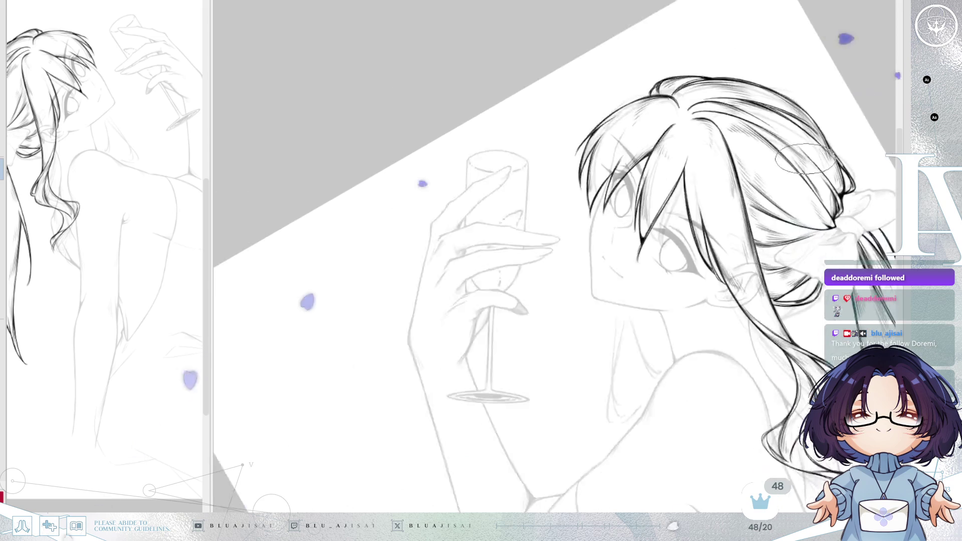
# Step: Undo and redraw the long neck line with a better curve, sweeping it out toward the shoulder
pyautogui.moveTo(798, 159)
pyautogui.mouseDown()
pyautogui.moveTo(780, 127)
pyautogui.moveTo(607, 190)
pyautogui.moveTo(533, 143)
pyautogui.mouseUp()
pyautogui.moveTo(454, 128); pyautogui.dragTo(516, 154)
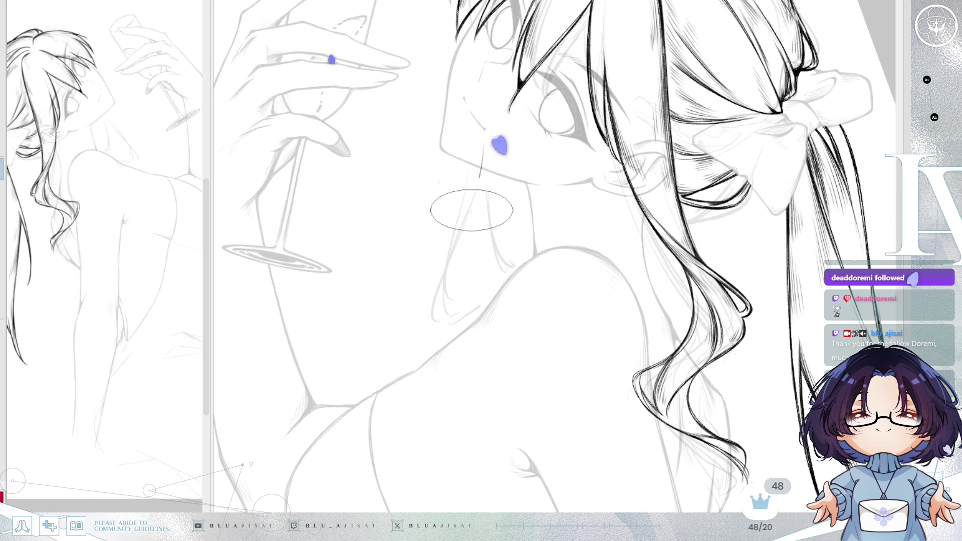
pyautogui.hotkey('ctrl', 'z')
pyautogui.moveTo(480, 164); pyautogui.dragTo(448, 306)
pyautogui.hotkey('ctrl', 'z')
pyautogui.moveTo(480, 161); pyautogui.dragTo(443, 301)
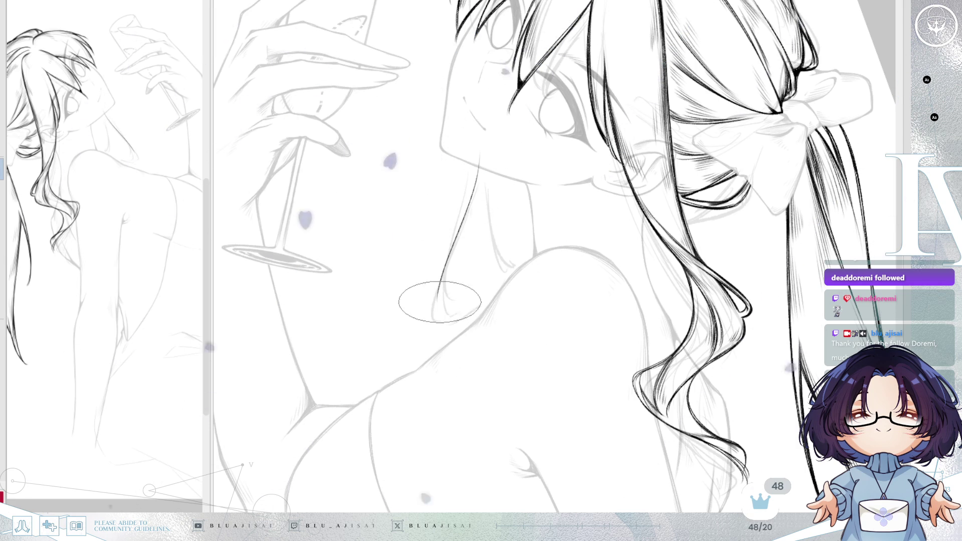
pyautogui.moveTo(436, 304); pyautogui.dragTo(496, 287)
pyautogui.moveTo(433, 305); pyautogui.dragTo(511, 287)
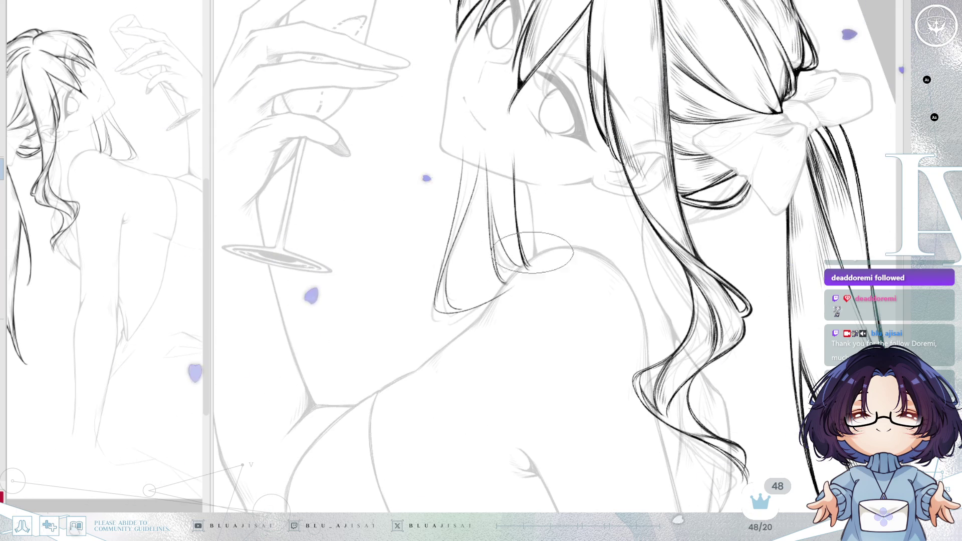
pyautogui.scroll(2, 519, 226)
# Step: Hatch and ink the hair strands falling over the shoulder, then return the view upright and zoomed out
pyautogui.moveTo(506, 151); pyautogui.dragTo(502, 225)
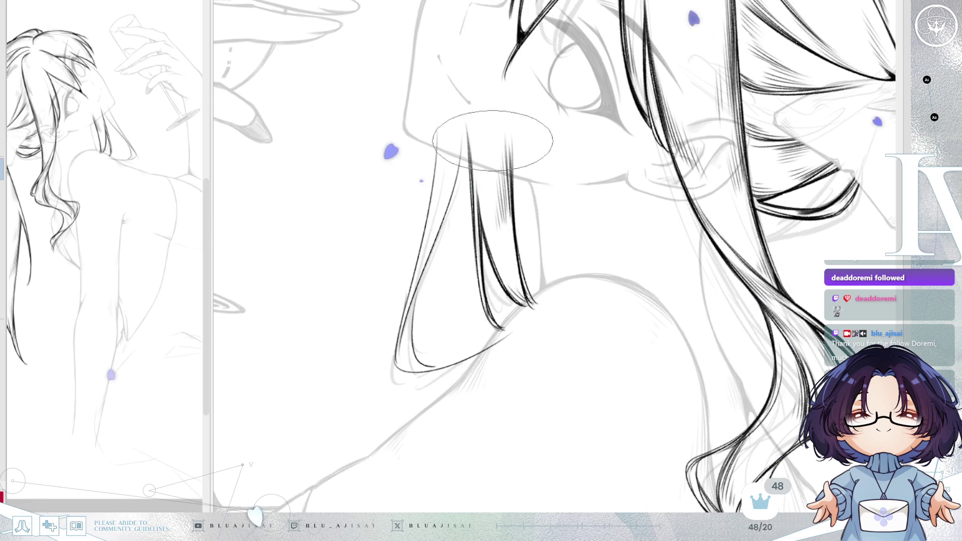
pyautogui.moveTo(504, 110)
pyautogui.mouseDown()
pyautogui.moveTo(536, 265)
pyautogui.moveTo(550, 201)
pyautogui.mouseUp()
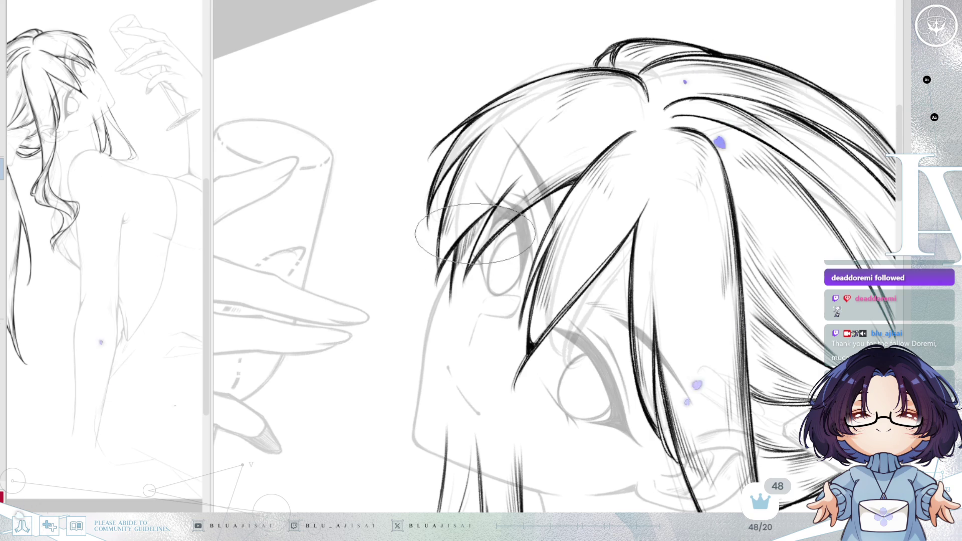
pyautogui.moveTo(531, 397); pyautogui.dragTo(480, 101)
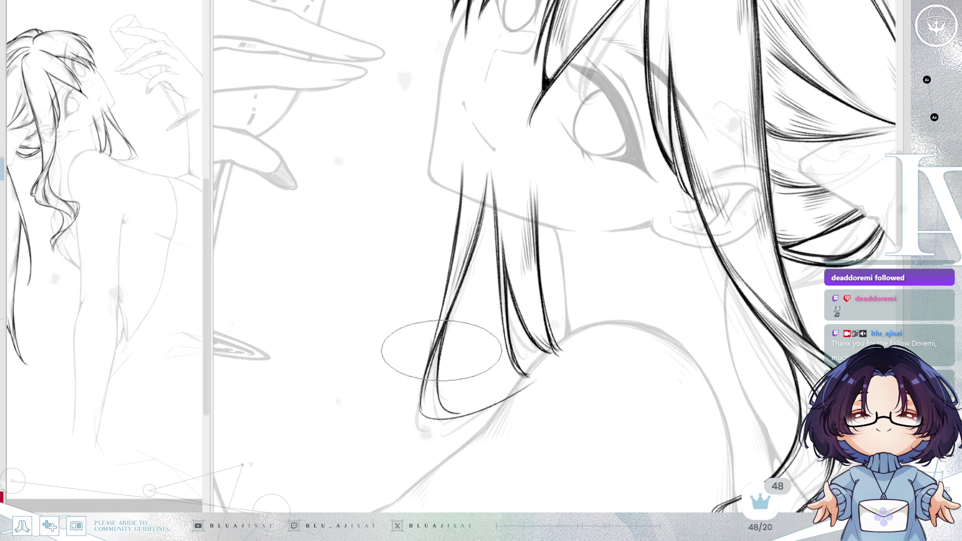
pyautogui.moveTo(429, 226); pyautogui.dragTo(418, 365)
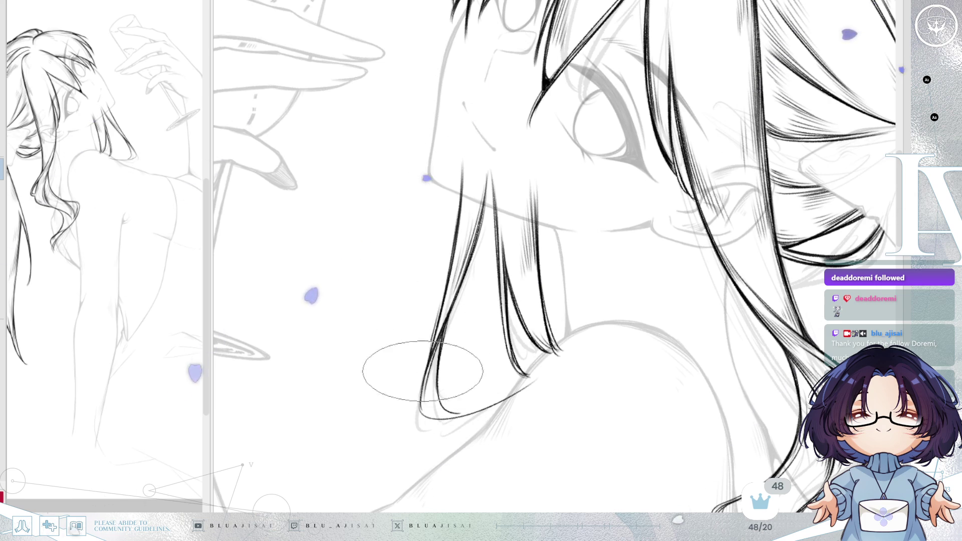
pyautogui.scroll(-5, 509, 262)
pyautogui.scroll(-1, 519, 256)
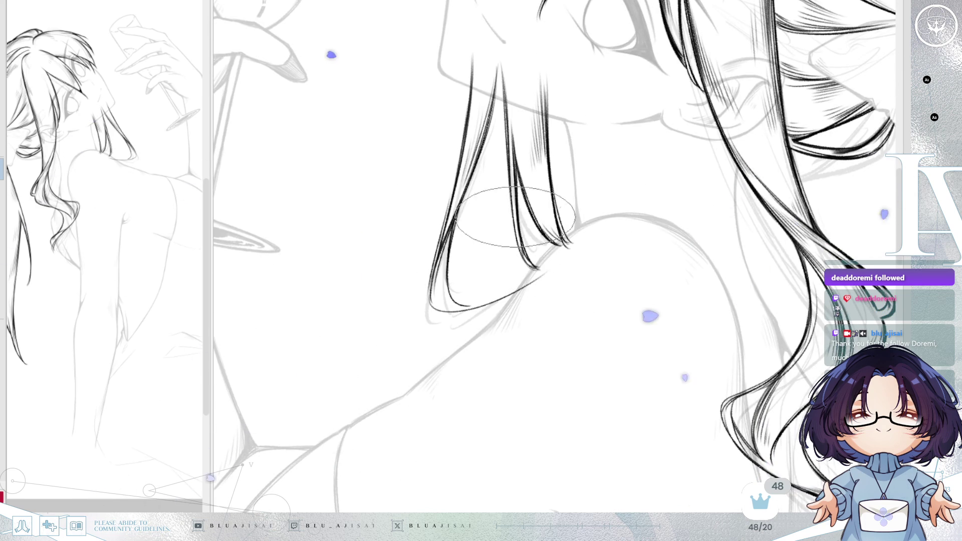
pyautogui.moveTo(530, 251)
pyautogui.mouseDown()
pyautogui.moveTo(573, 273)
pyautogui.moveTo(569, 261)
pyautogui.mouseUp()
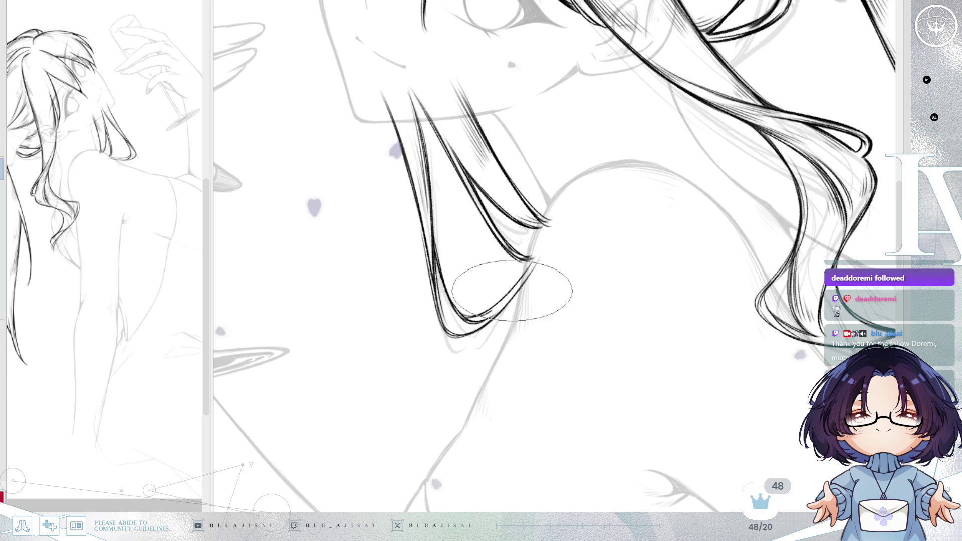
pyautogui.press('End')
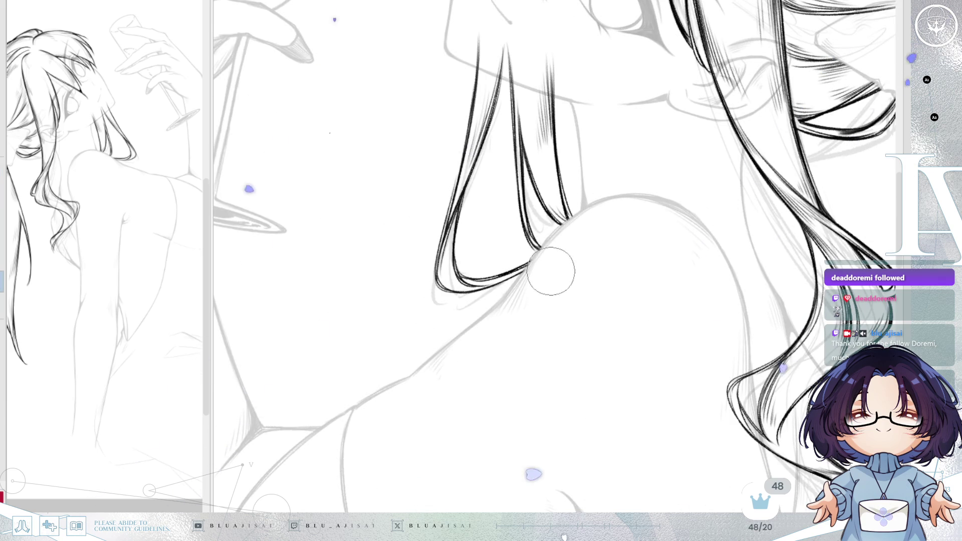
pyautogui.moveTo(618, 187); pyautogui.dragTo(537, 182)
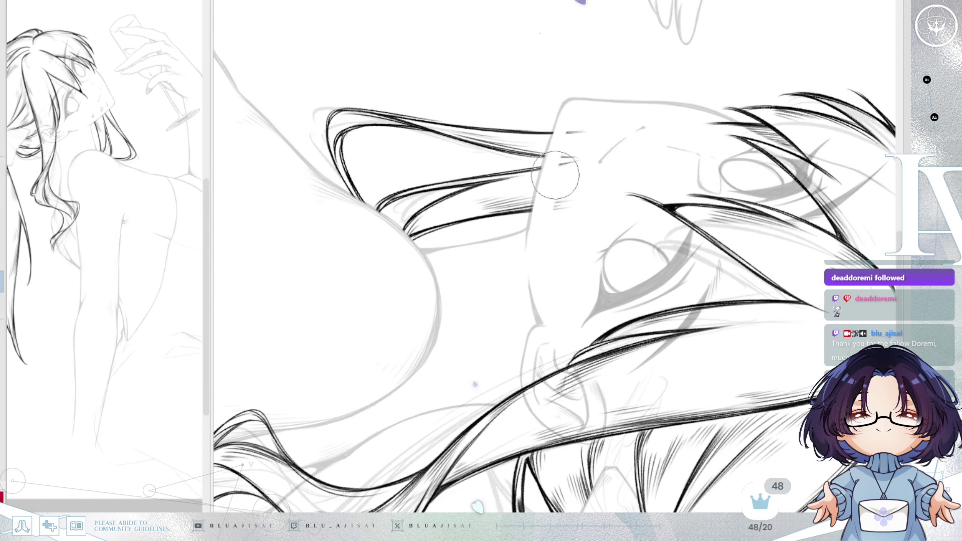
pyautogui.moveTo(564, 256)
pyautogui.mouseDown()
pyautogui.moveTo(633, 218)
pyautogui.moveTo(321, 321)
pyautogui.mouseUp()
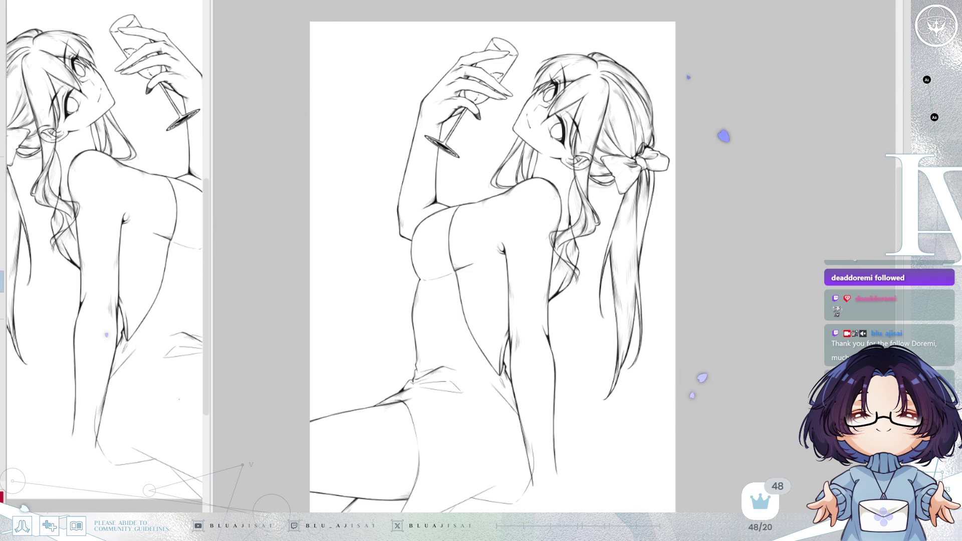
pyautogui.scroll(2, 615, 213)
pyautogui.scroll(3, 541, 291)
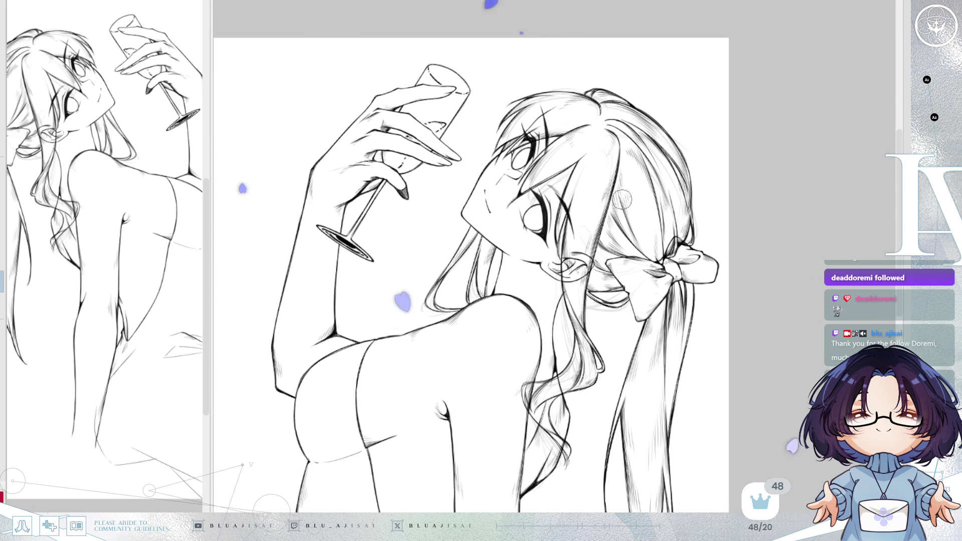
pyautogui.scroll(-1, 622, 200)
pyautogui.scroll(-1, 626, 207)
# Step: Flip the canvas horizontally before outlining the figure
pyautogui.press('h')
pyautogui.scroll(2, 624, 207)
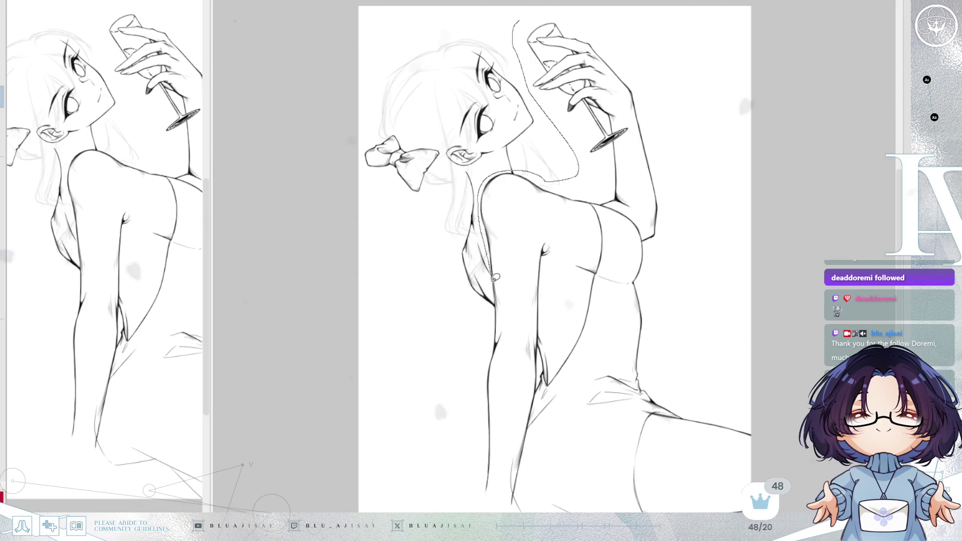
pyautogui.moveTo(471, 414); pyautogui.dragTo(480, 496)
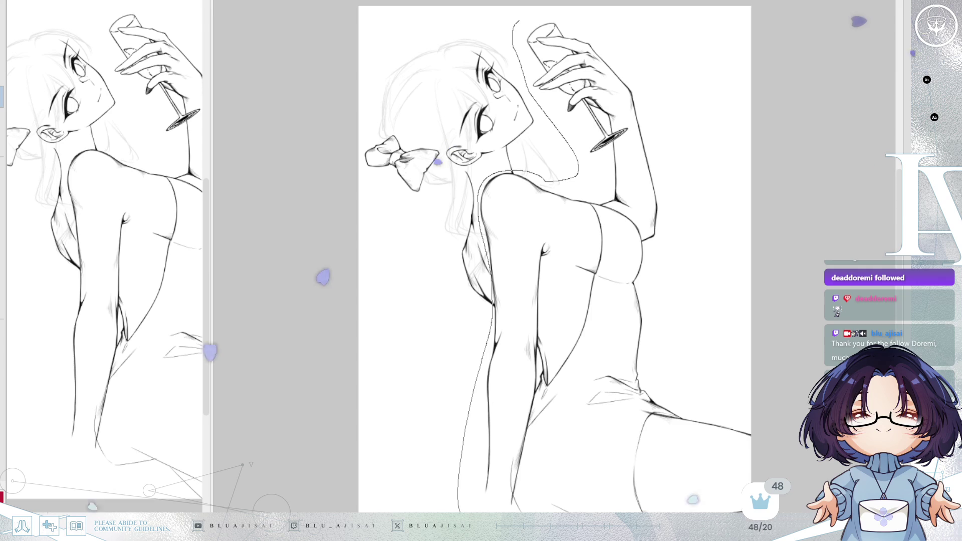
pyautogui.scroll(-2, 474, 503)
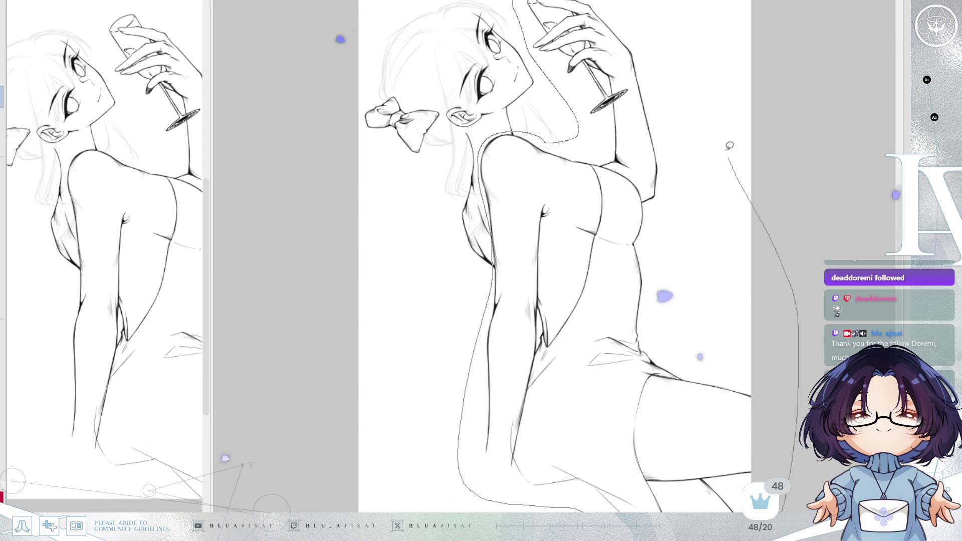
pyautogui.scroll(2, 705, 8)
pyautogui.scroll(1, 710, 45)
# Step: Close the lasso selection around the figure and start a free transform (Ctrl+T) on it
pyautogui.moveTo(704, 7); pyautogui.dragTo(721, 83)
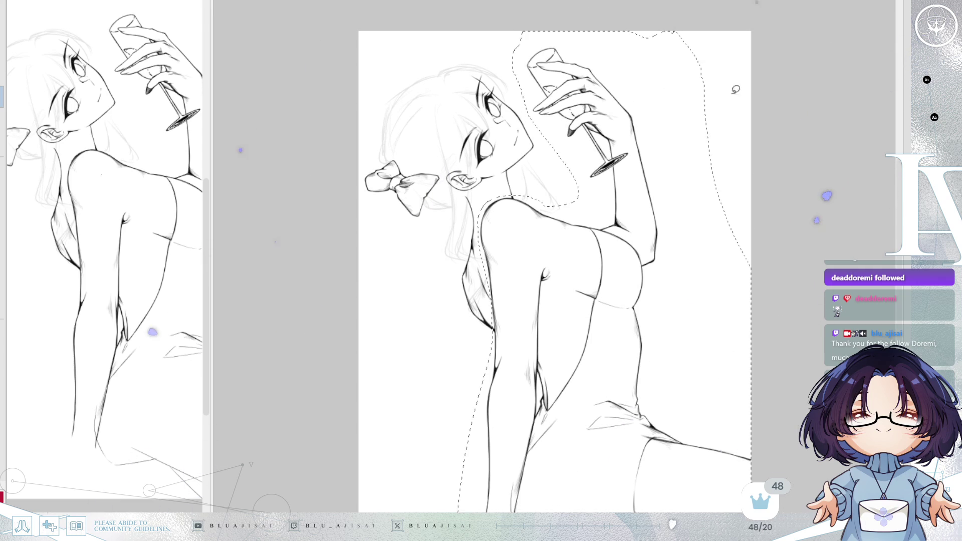
pyautogui.scroll(-1, 765, 291)
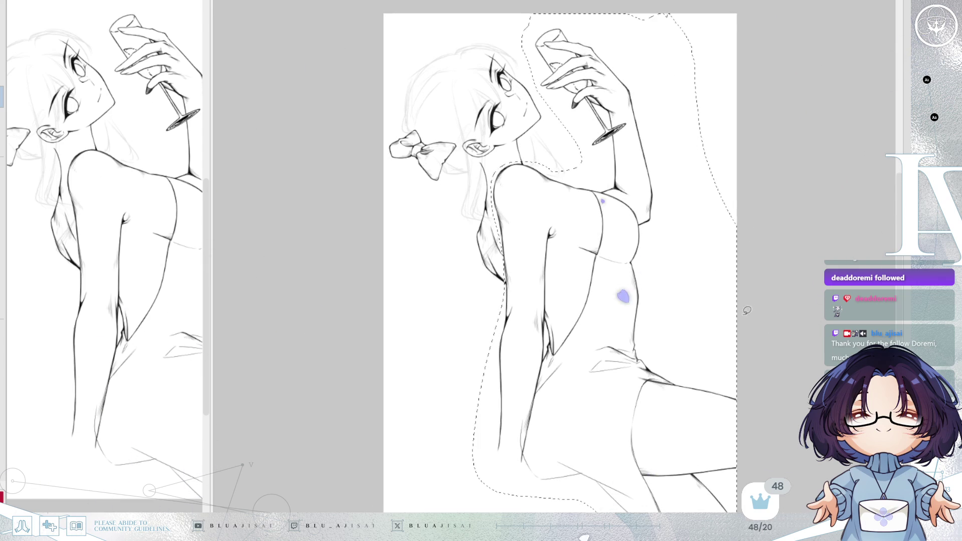
pyautogui.press('h')
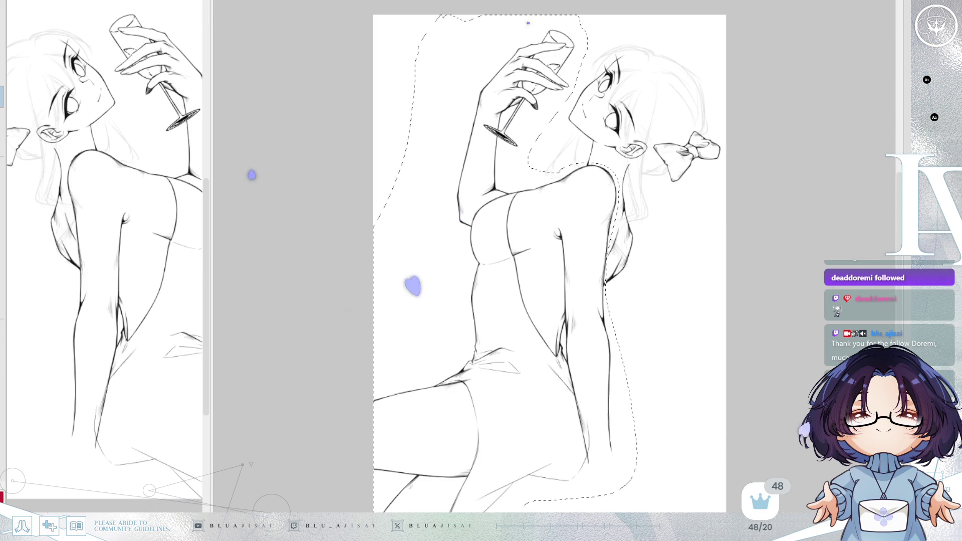
pyautogui.hotkey('ctrl', 't')
pyautogui.press('h')
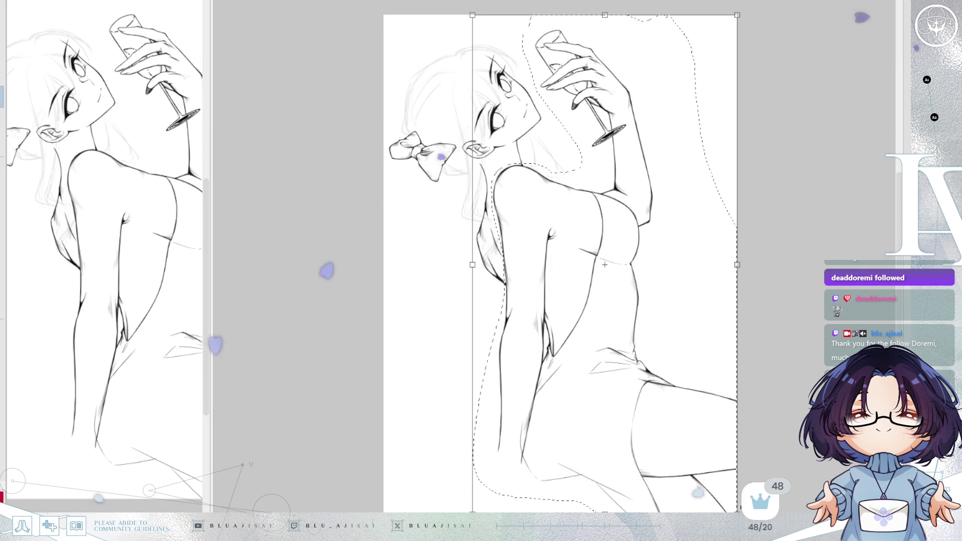
# Step: Shrink the figure slightly, nudge it into place, tilt it a little counterclockwise and commit
pyautogui.moveTo(734, 511); pyautogui.dragTo(721, 489)
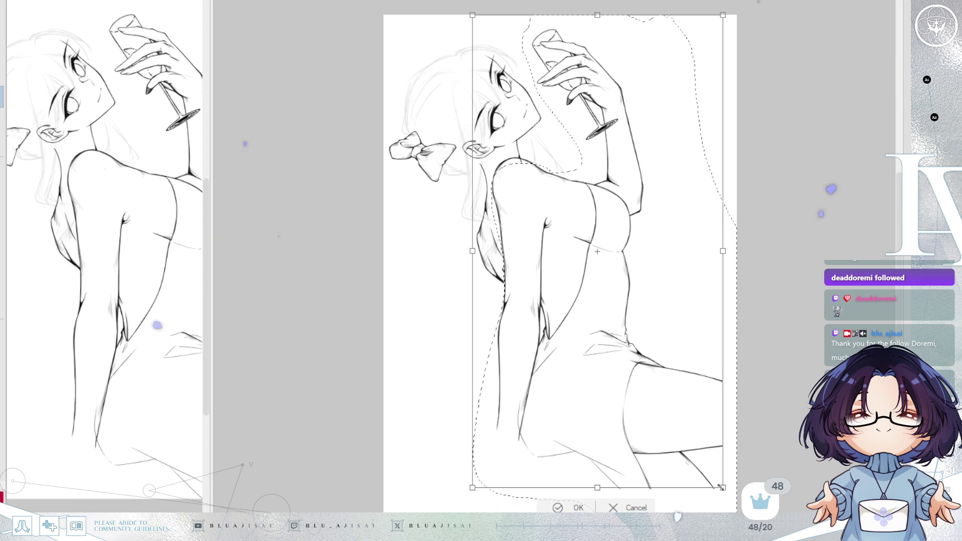
pyautogui.moveTo(722, 489); pyautogui.dragTo(713, 435)
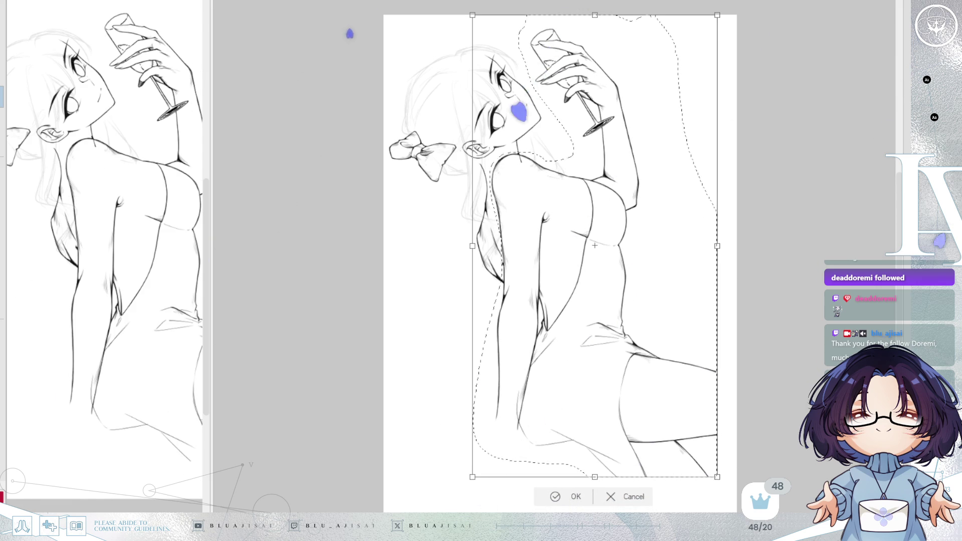
pyautogui.scroll(1, 554, 228)
pyautogui.moveTo(656, 257); pyautogui.dragTo(662, 253)
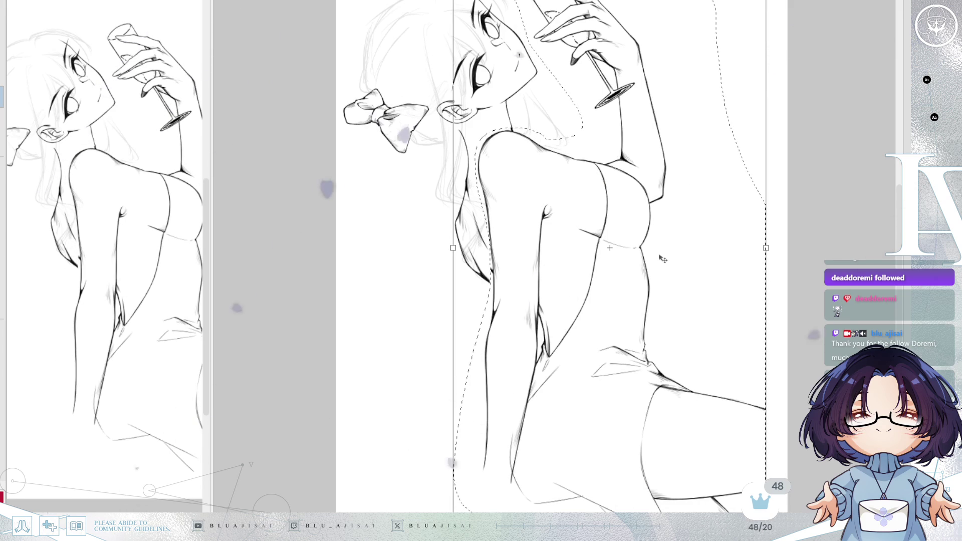
pyautogui.moveTo(661, 259); pyautogui.dragTo(671, 257)
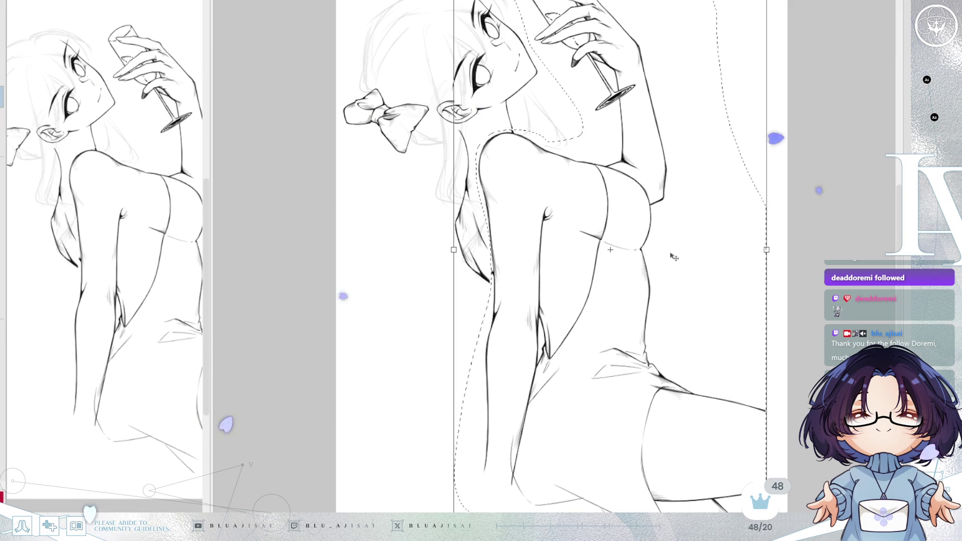
pyautogui.scroll(-2, 670, 258)
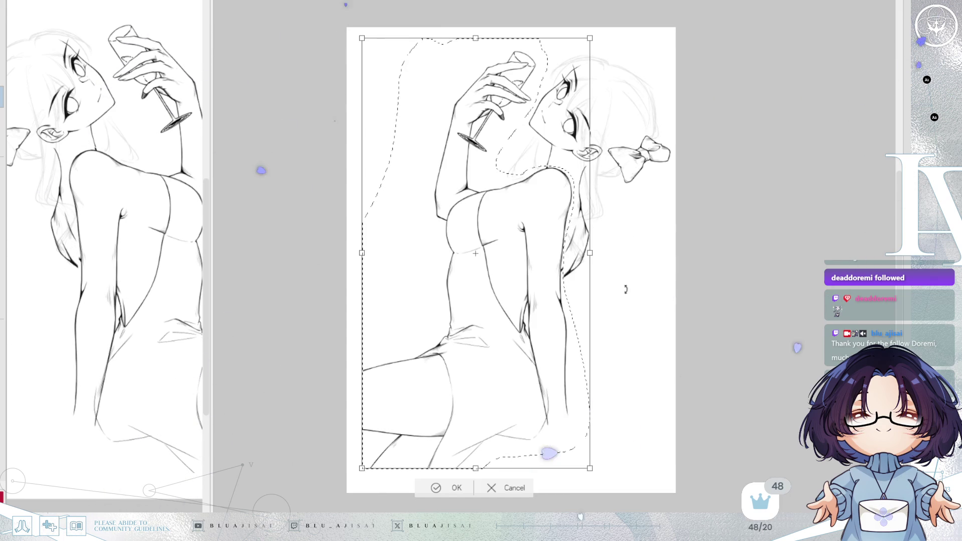
pyautogui.moveTo(573, 367); pyautogui.dragTo(531, 405)
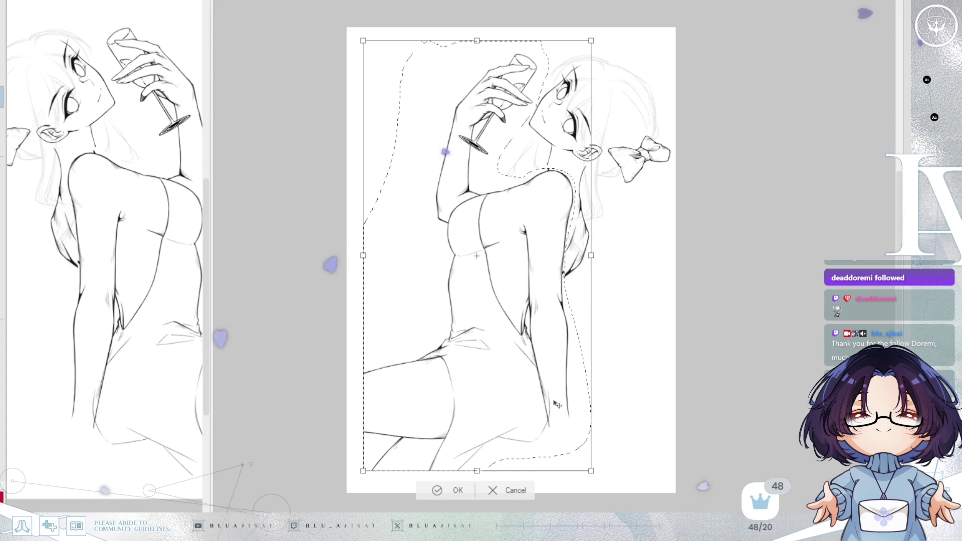
pyautogui.moveTo(635, 347); pyautogui.dragTo(637, 345)
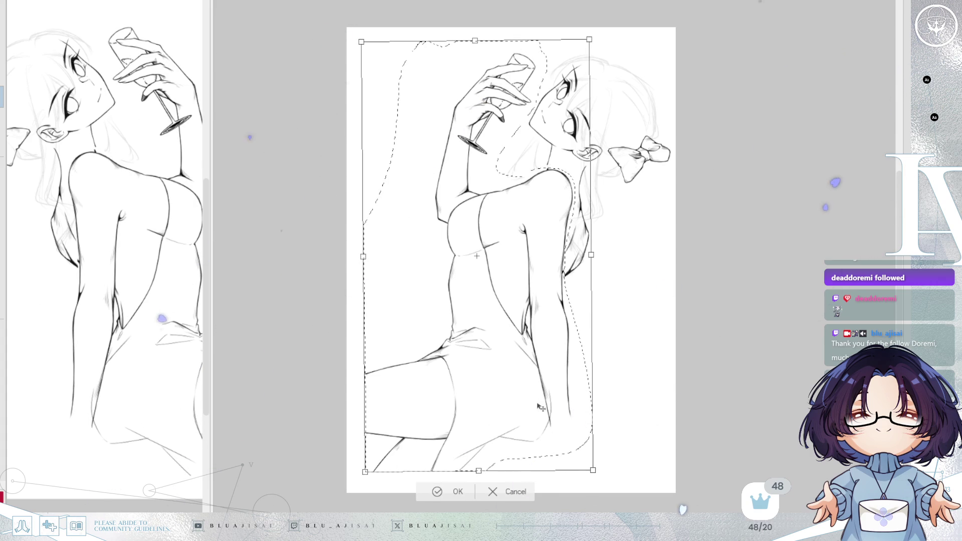
pyautogui.moveTo(539, 416); pyautogui.dragTo(537, 419)
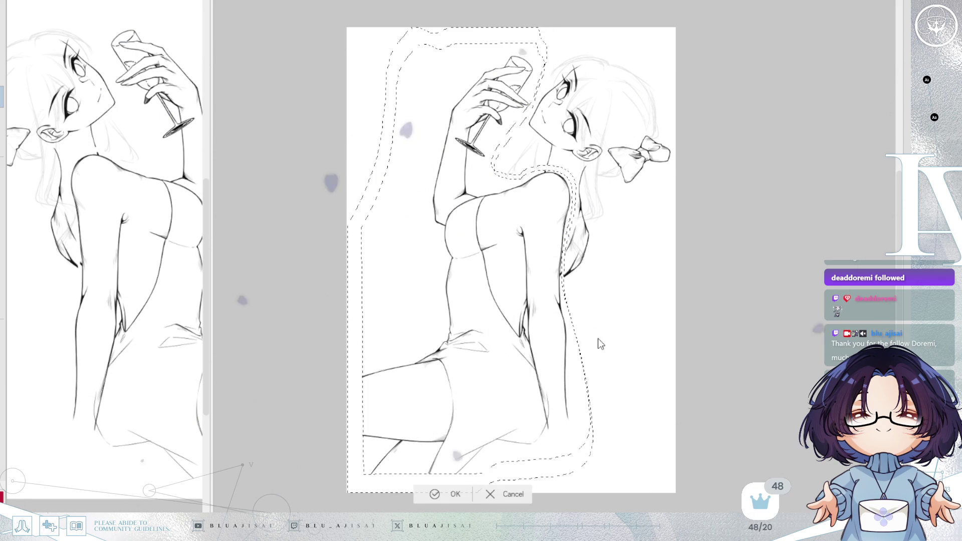
pyautogui.press('Return')
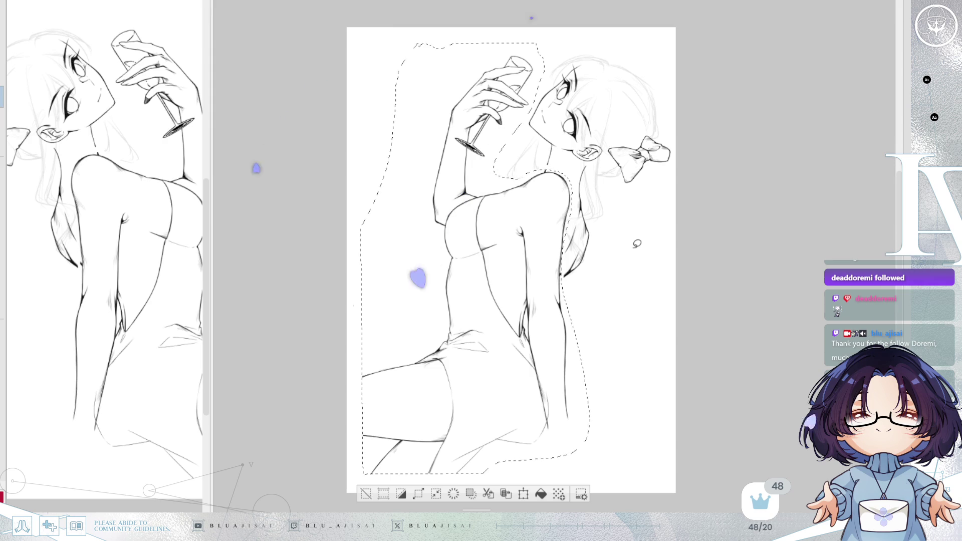
# Step: Drop the figure selection and ink a short stroke joining the neck line to the shoulder
pyautogui.hotkey('ctrl', 'd')
pyautogui.scroll(5, 581, 174)
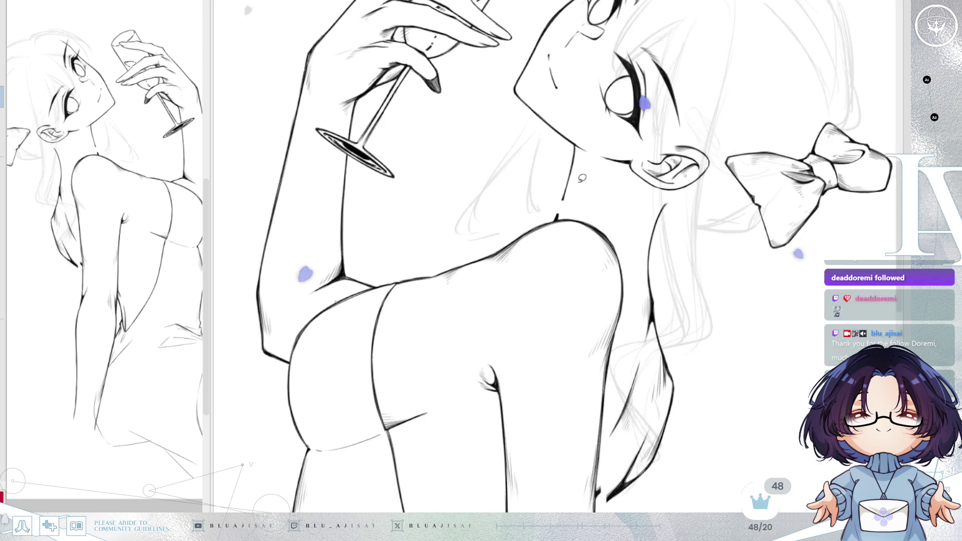
pyautogui.moveTo(599, 187); pyautogui.dragTo(574, 242)
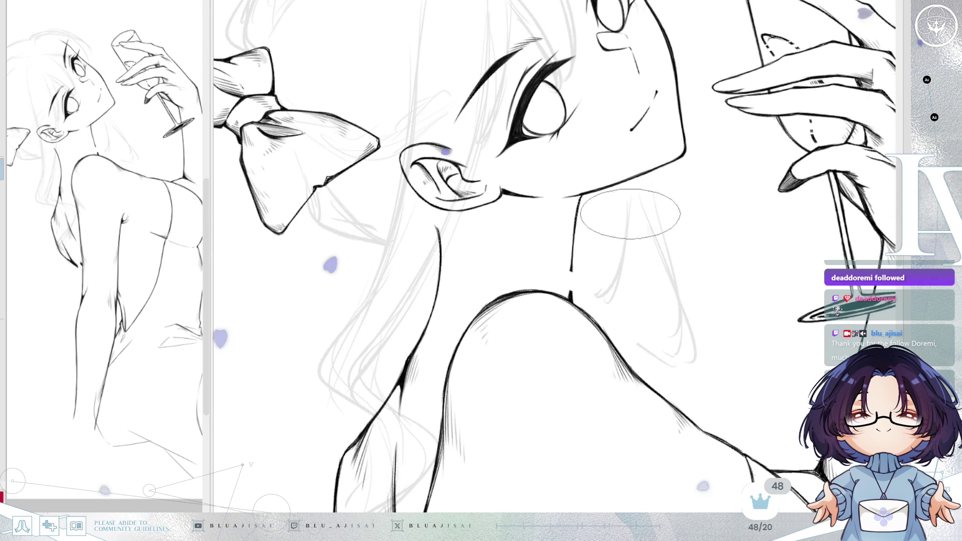
pyautogui.moveTo(571, 269); pyautogui.dragTo(573, 297)
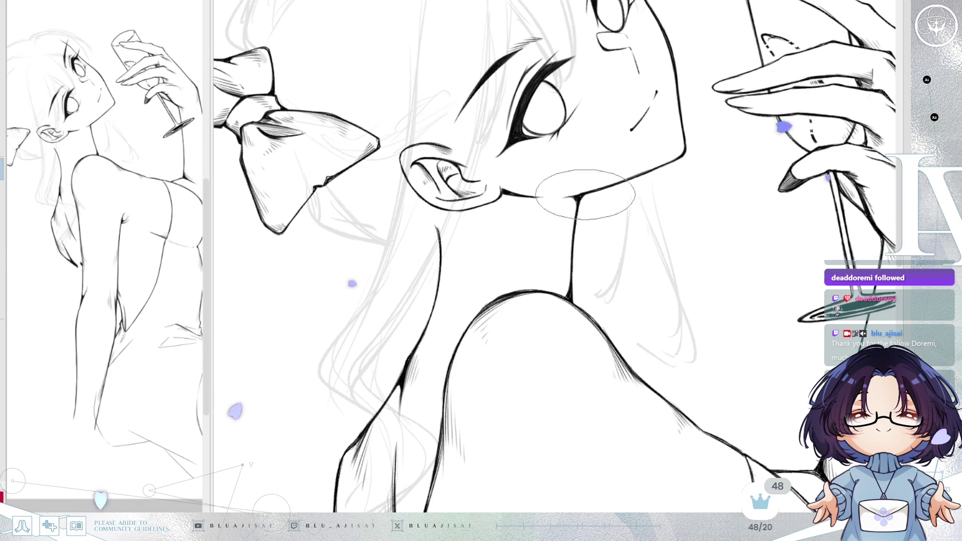
pyautogui.moveTo(586, 192); pyautogui.dragTo(605, 191)
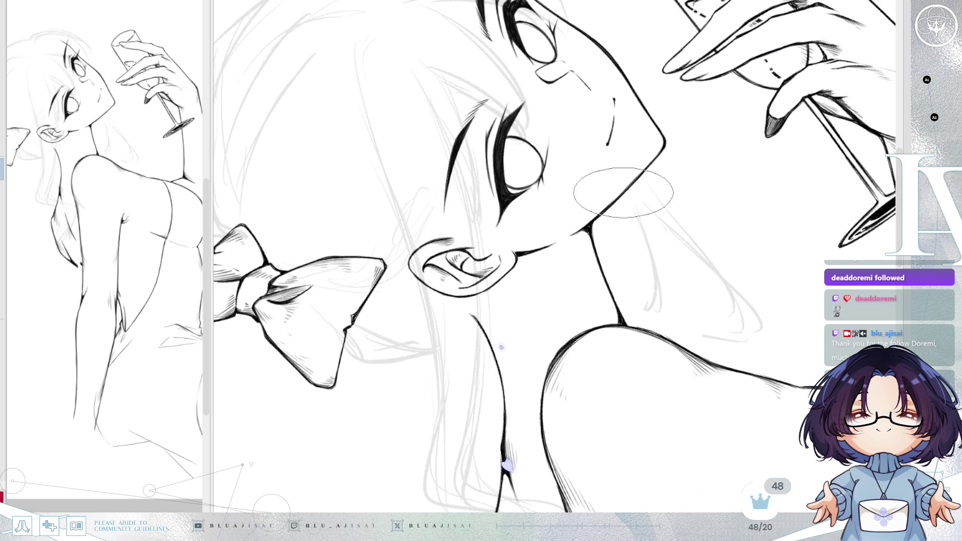
pyautogui.moveTo(585, 231); pyautogui.dragTo(679, 280)
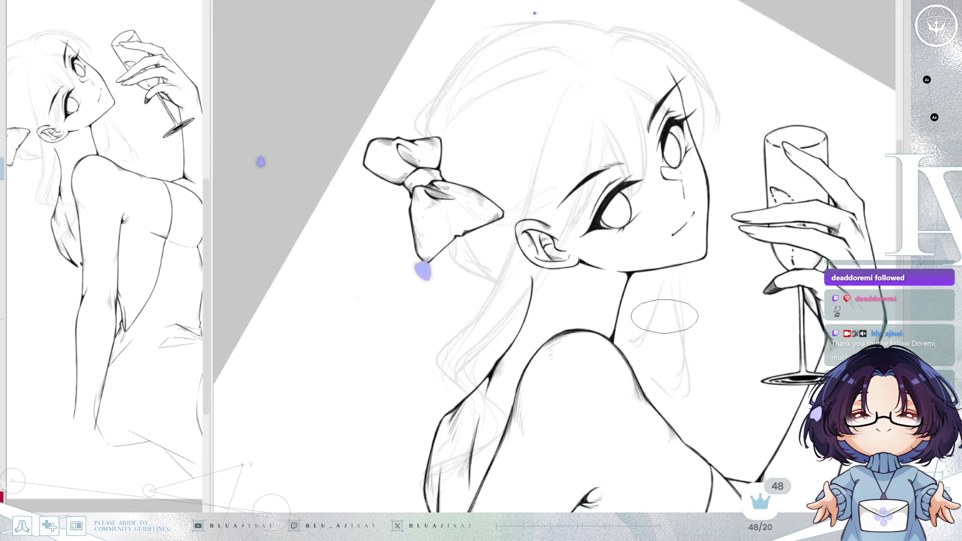
pyautogui.scroll(-2, 679, 281)
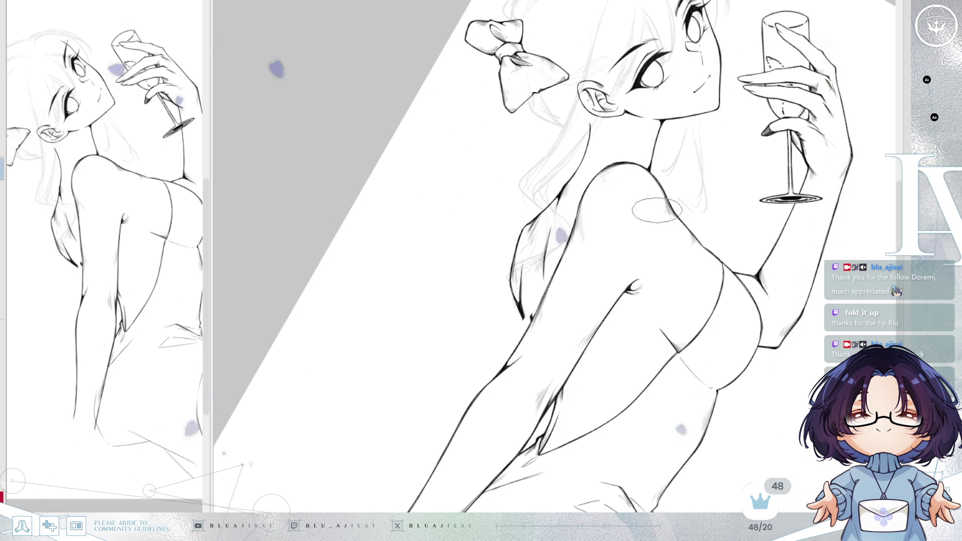
pyautogui.moveTo(578, 331); pyautogui.dragTo(646, 174)
pyautogui.press('m')
pyautogui.press('End')
pyautogui.press('End')
pyautogui.press('End')
pyautogui.press('End')
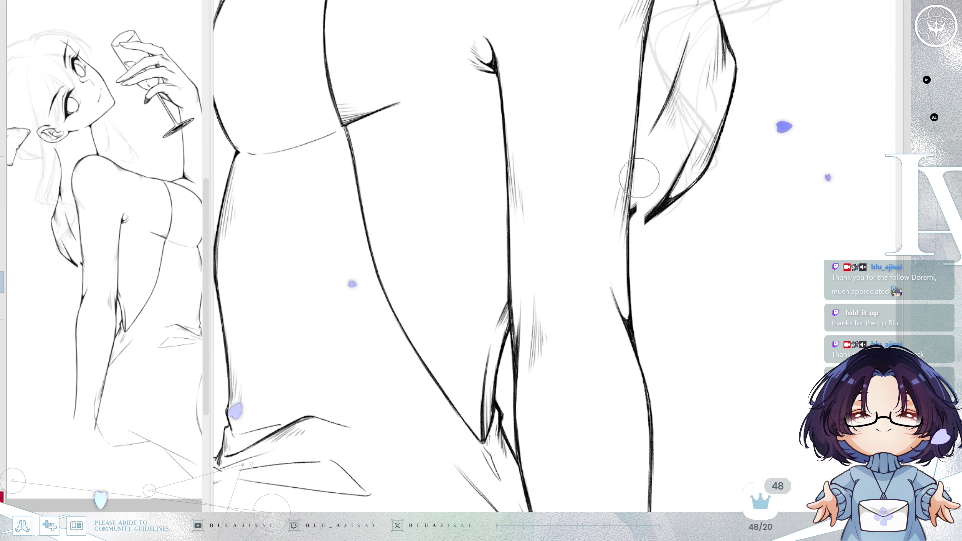
pyautogui.press('Home')
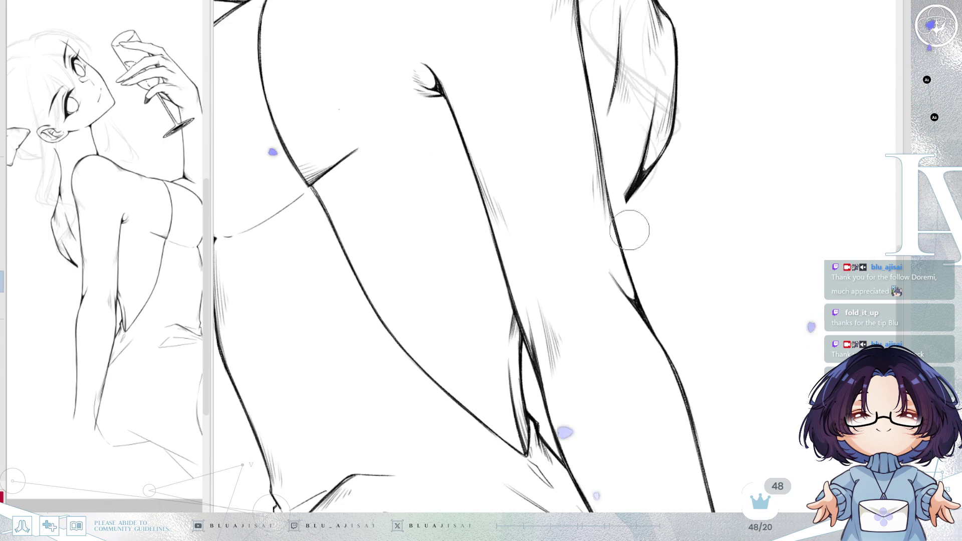
pyautogui.press('End')
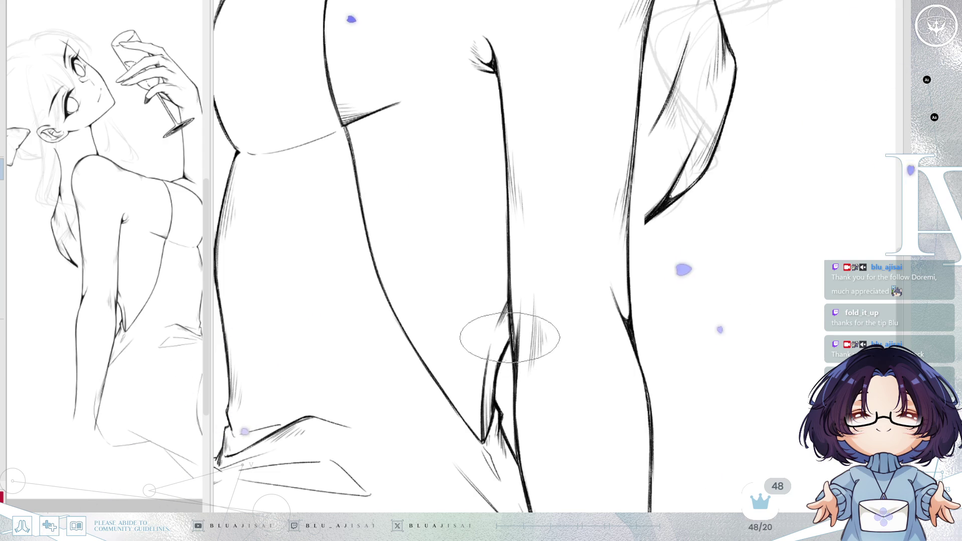
pyautogui.press('^')
pyautogui.press('^')
pyautogui.press('^')
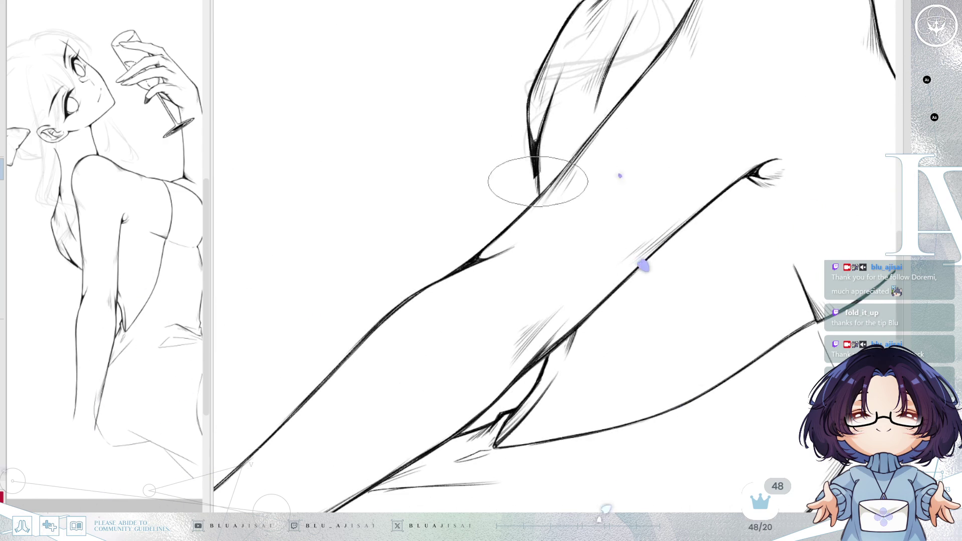
pyautogui.press('h')
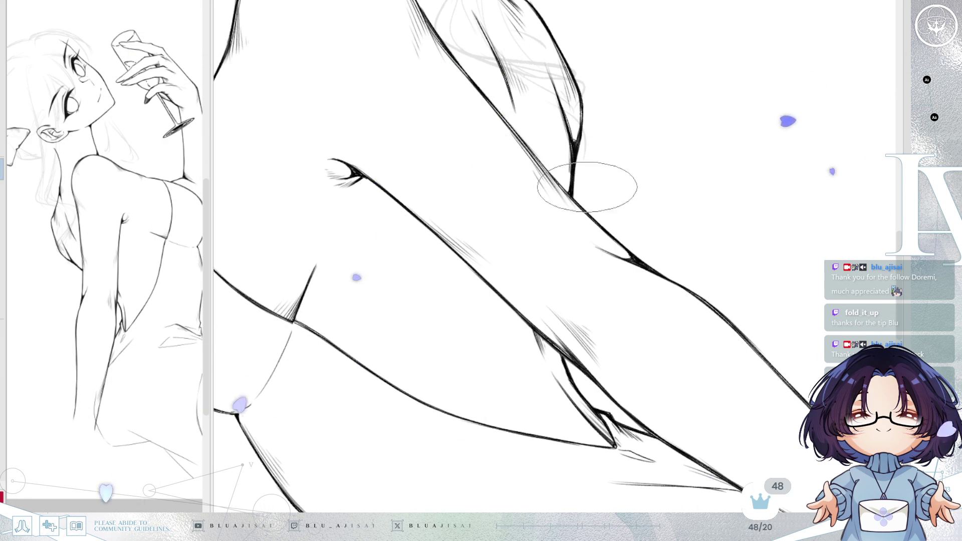
pyautogui.moveTo(612, 208); pyautogui.dragTo(597, 183)
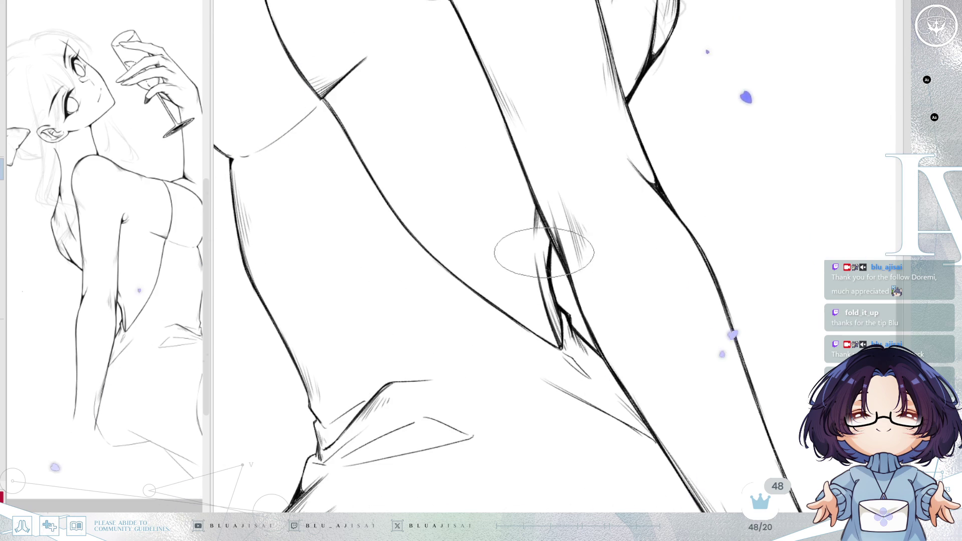
pyautogui.moveTo(543, 248)
pyautogui.mouseDown()
pyautogui.moveTo(832, 141)
pyautogui.moveTo(764, 153)
pyautogui.mouseUp()
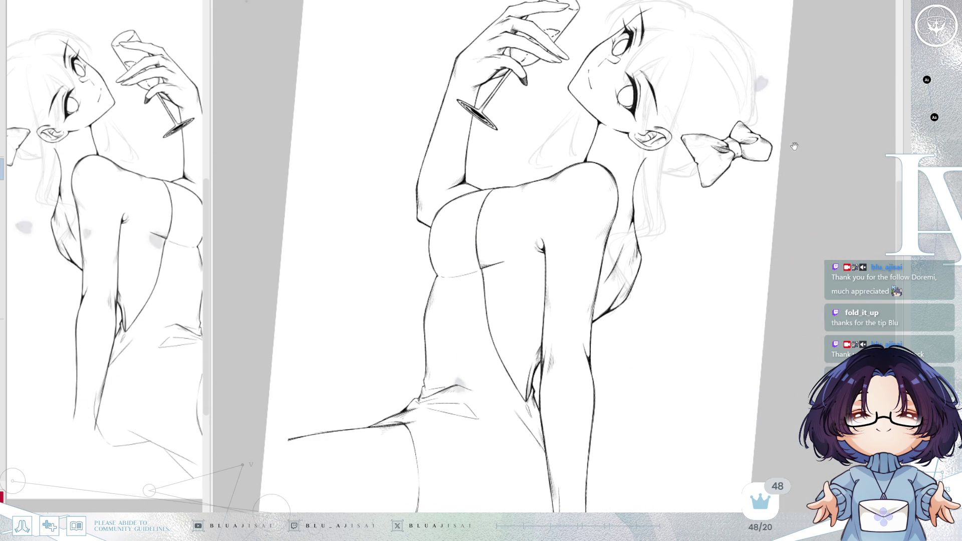
# Step: Reveal the inked long ponytail hair layer and frame the head, glass and shoulders in view
pyautogui.hotkey('ctrl', 'z')
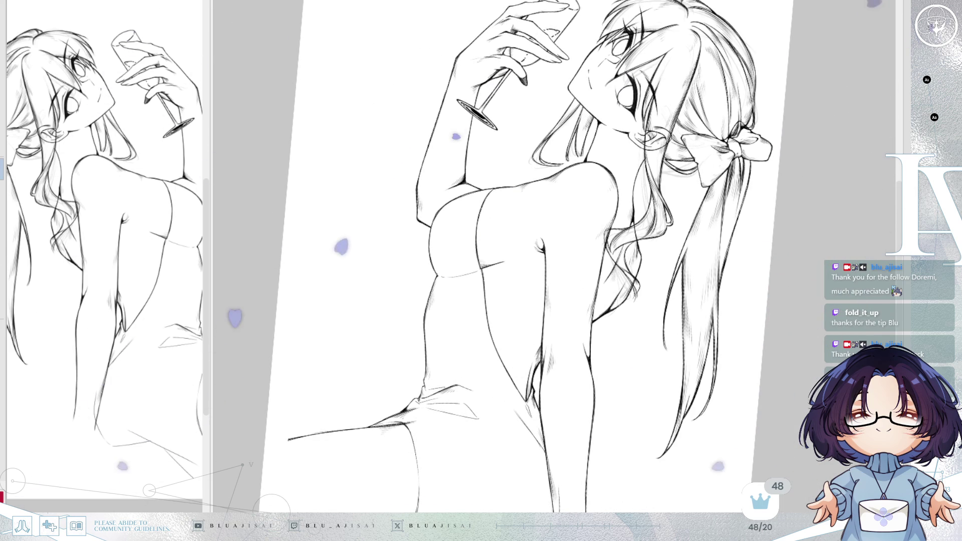
pyautogui.moveTo(721, 255); pyautogui.dragTo(740, 264)
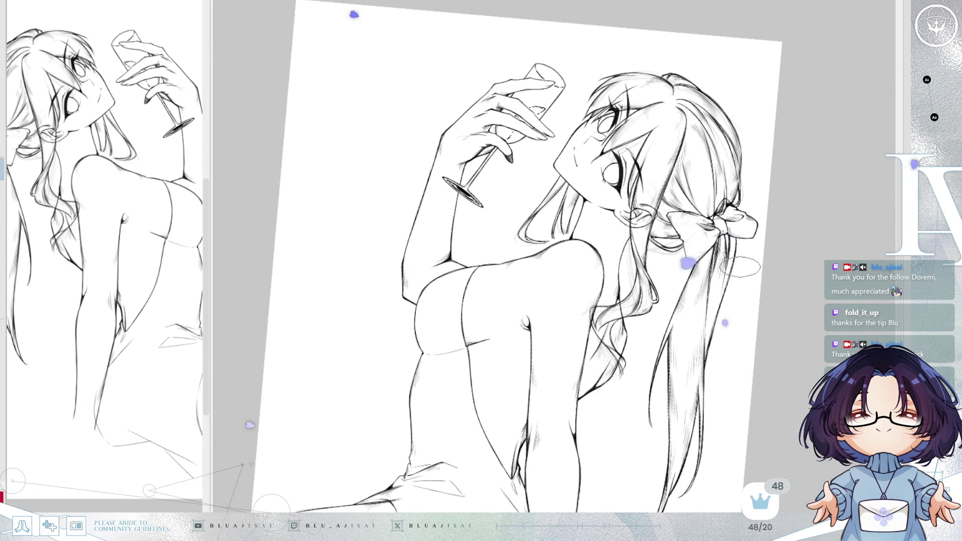
pyautogui.press('Delete')
pyautogui.press('Delete')
pyautogui.press('Delete')
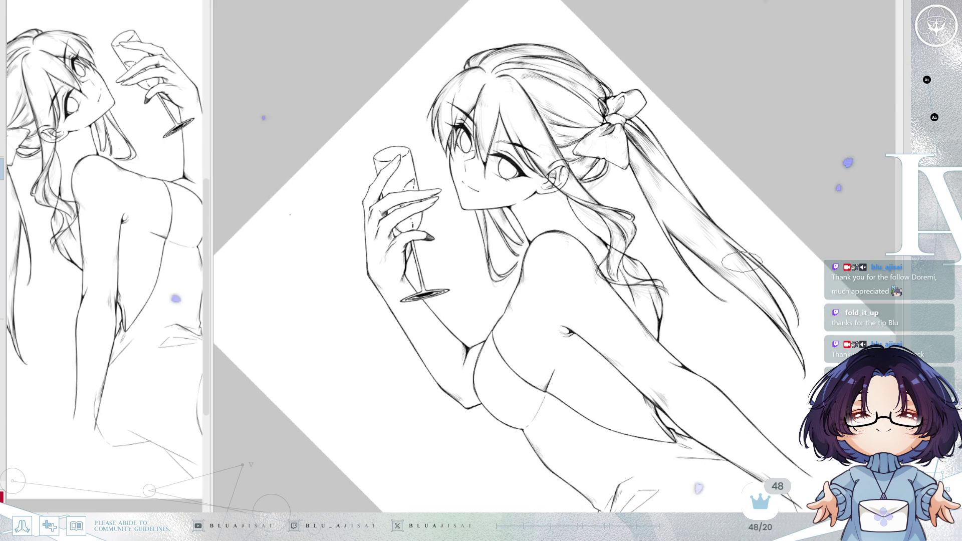
pyautogui.press('End')
pyautogui.press('Insert')
pyautogui.press('End')
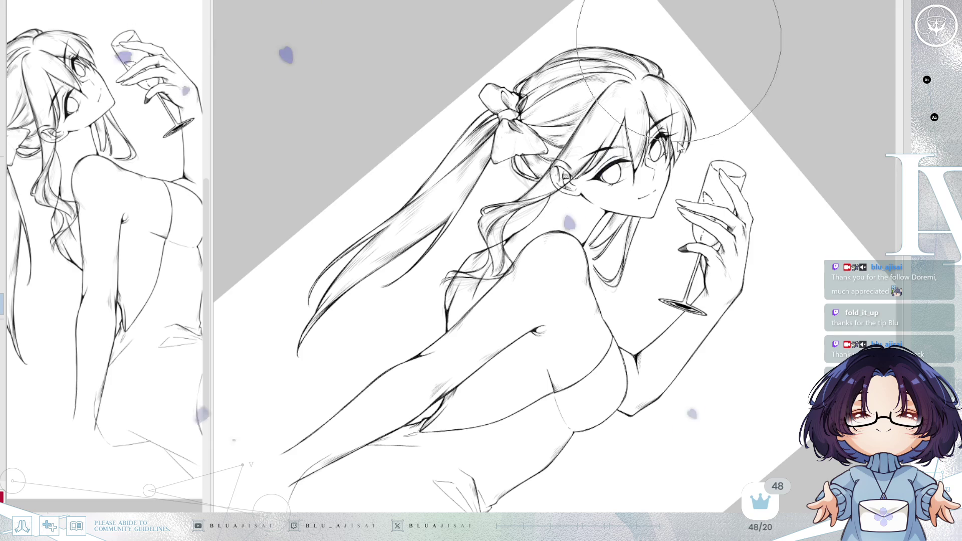
pyautogui.scroll(1, 691, 121)
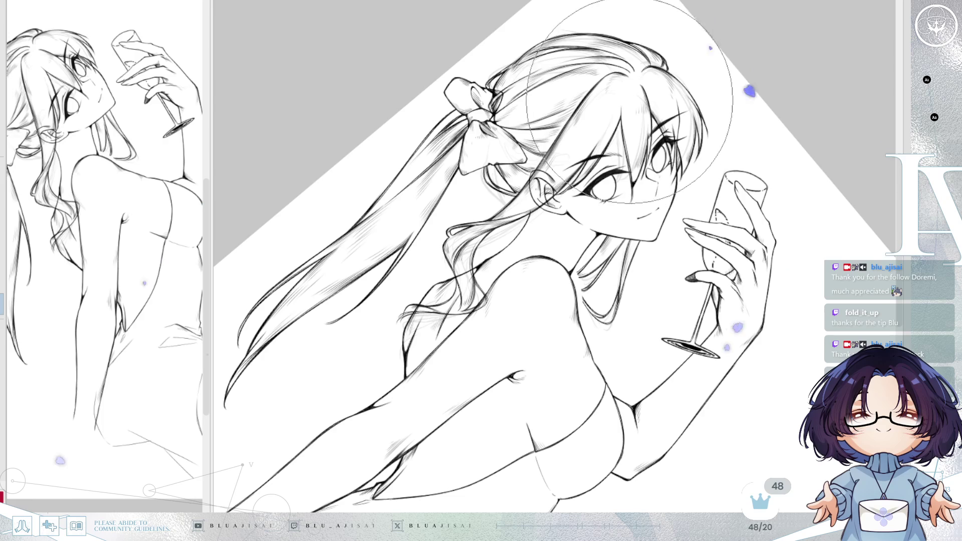
pyautogui.moveTo(682, 30); pyautogui.dragTo(716, 106)
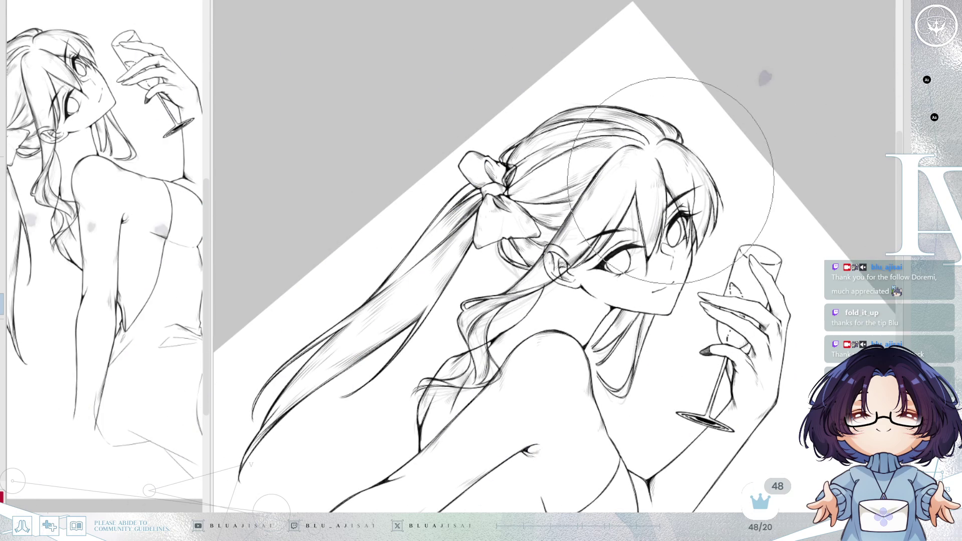
pyautogui.press('m')
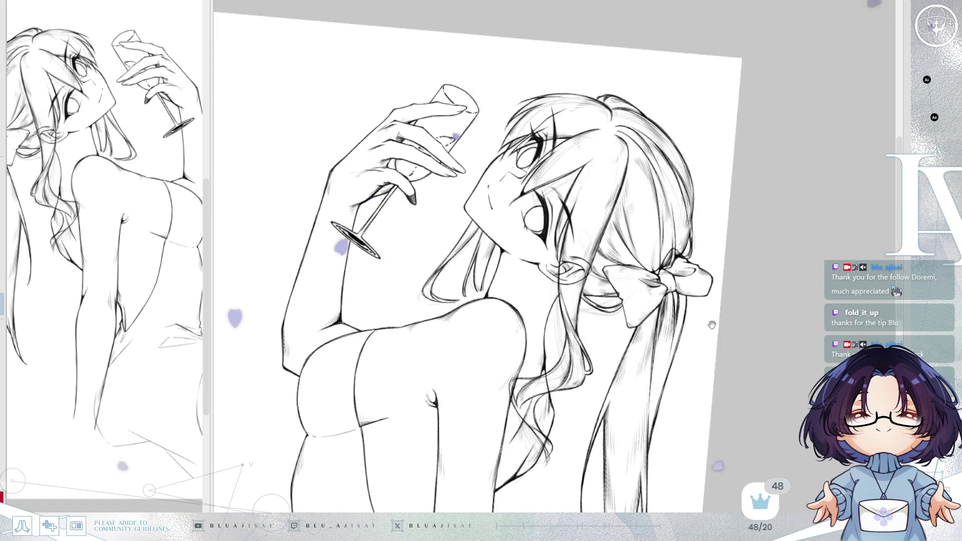
pyautogui.scroll(2, 736, 255)
pyautogui.moveTo(733, 315); pyautogui.dragTo(751, 332)
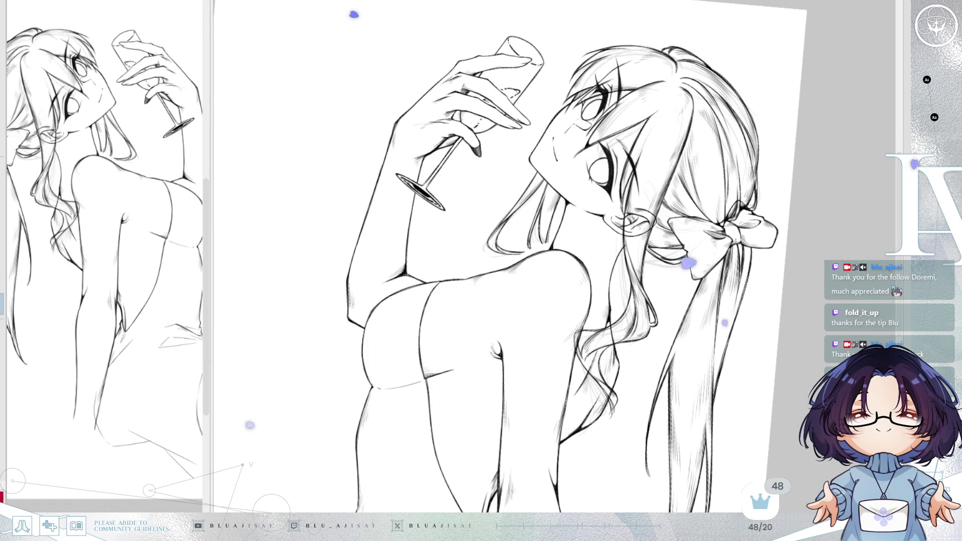
pyautogui.scroll(-2, 762, 236)
pyautogui.scroll(-2, 756, 253)
pyautogui.scroll(-1, 760, 269)
pyautogui.scroll(3, 762, 269)
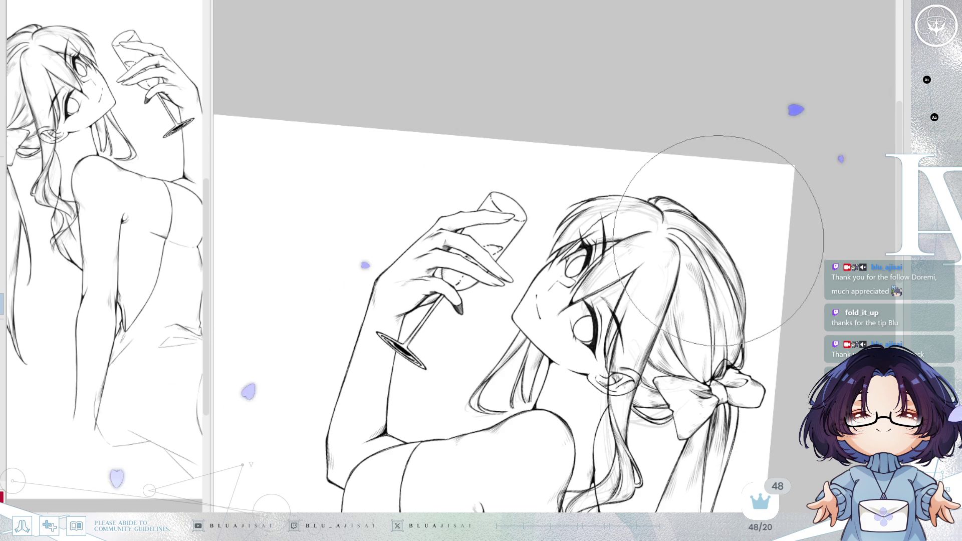
# Step: Bolden the hair strands near the top of the head, then return the view to upright
pyautogui.moveTo(727, 242); pyautogui.dragTo(725, 282)
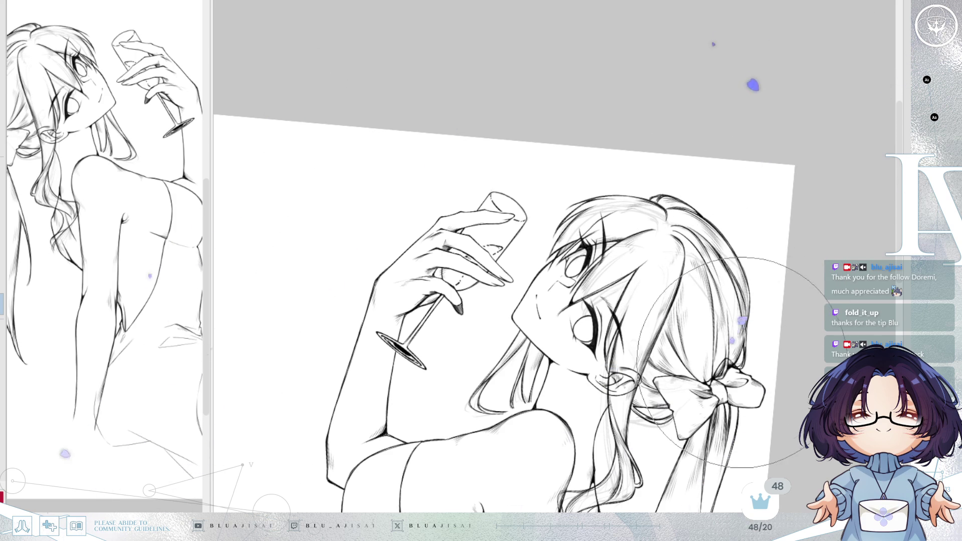
pyautogui.scroll(-5, 727, 278)
pyautogui.moveTo(781, 202); pyautogui.dragTo(775, 209)
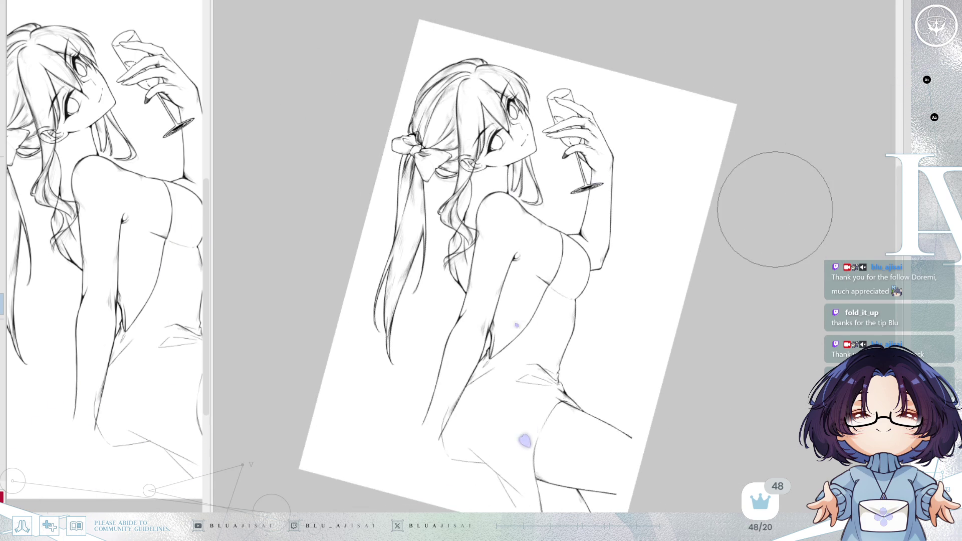
pyautogui.press('Delete')
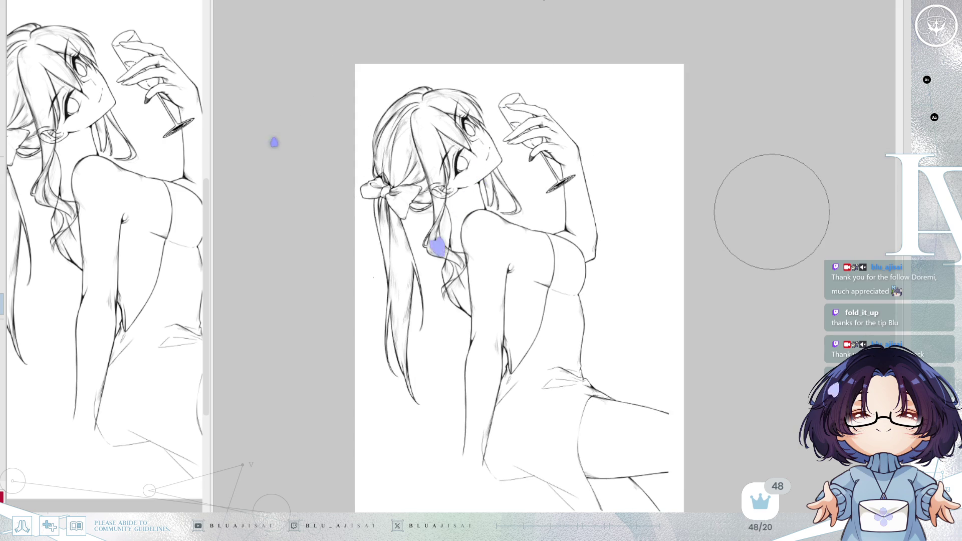
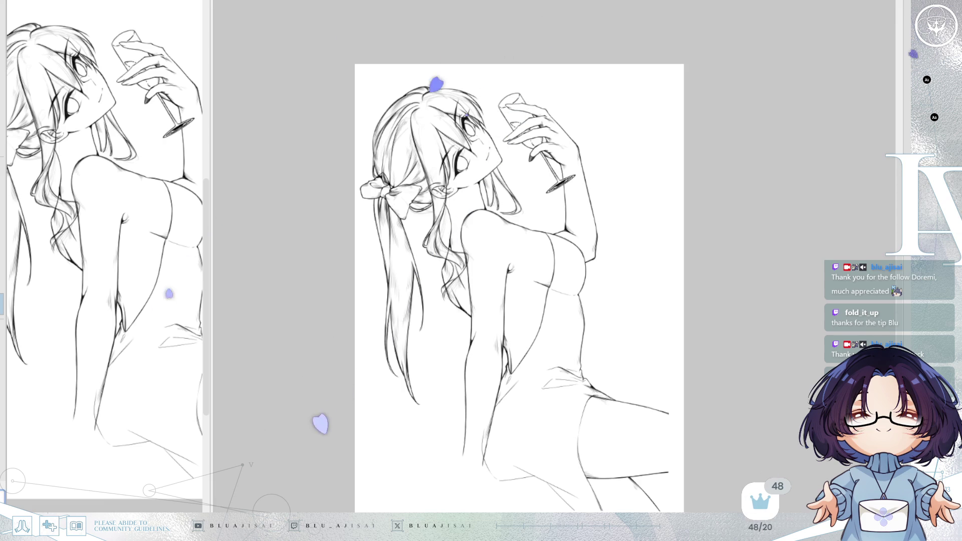
pyautogui.scroll(1, 636, 270)
# Step: Mirror and rotate the view to check the face, then the glass stem, neck and shoulder upright
pyautogui.press('h')
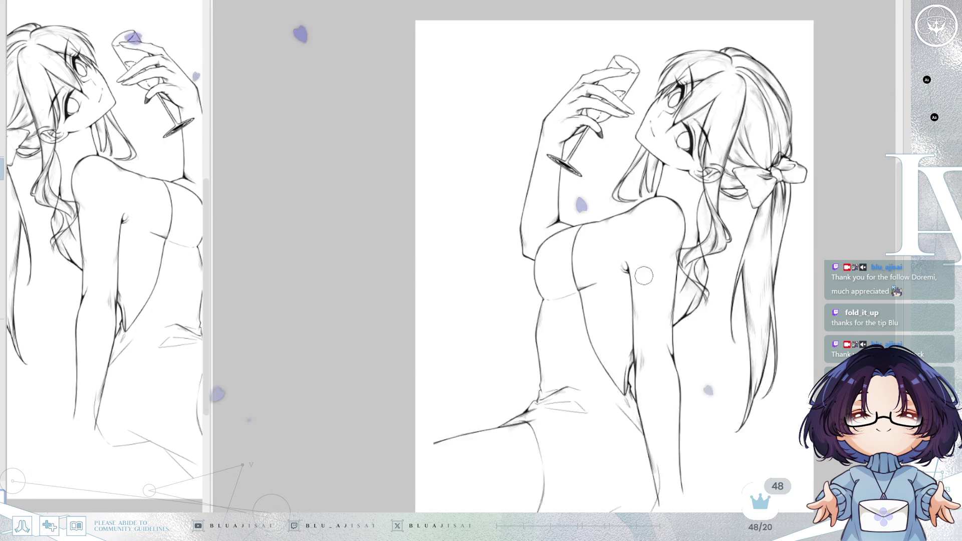
pyautogui.scroll(3, 636, 270)
pyautogui.scroll(2, 654, 226)
pyautogui.scroll(2, 664, 187)
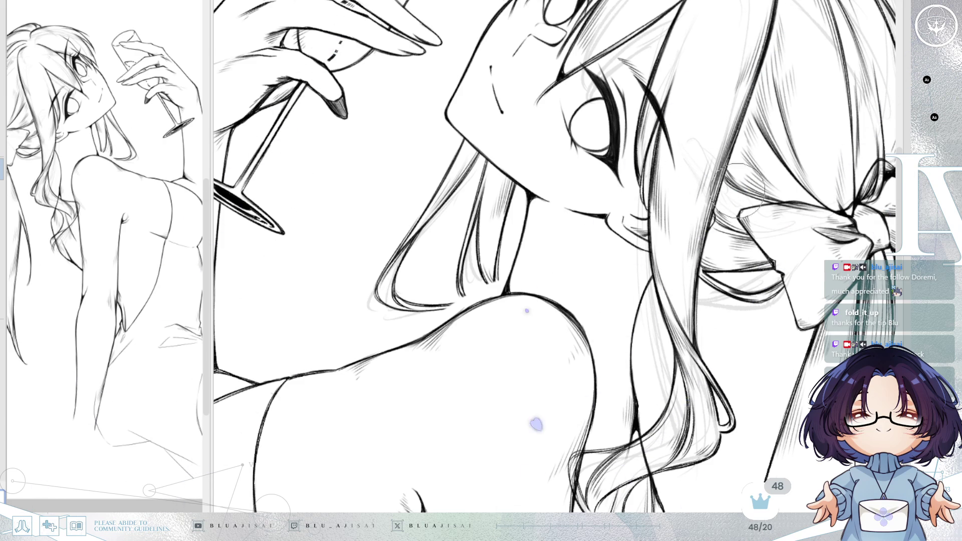
pyautogui.scroll(3, 698, 215)
pyautogui.moveTo(533, 211); pyautogui.dragTo(525, 199)
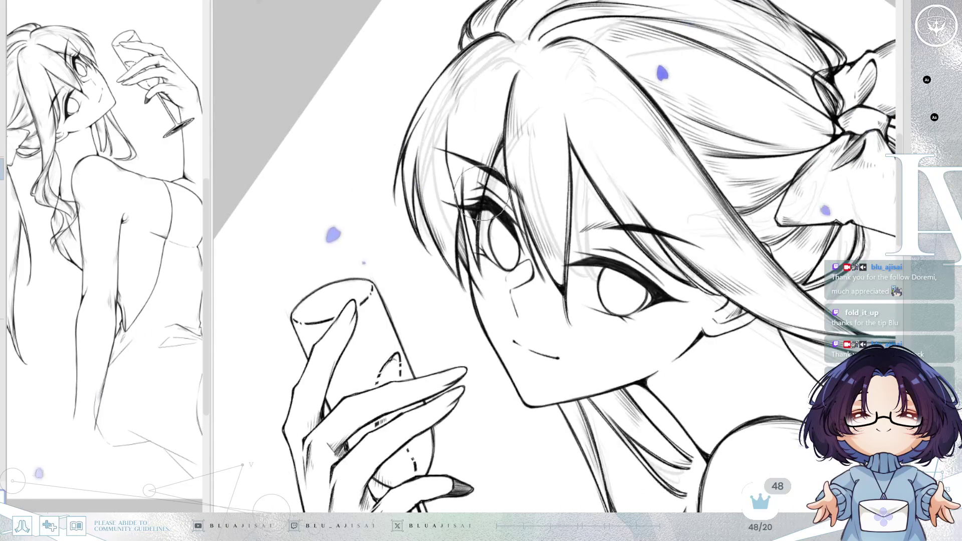
pyautogui.moveTo(481, 177); pyautogui.dragTo(470, 240)
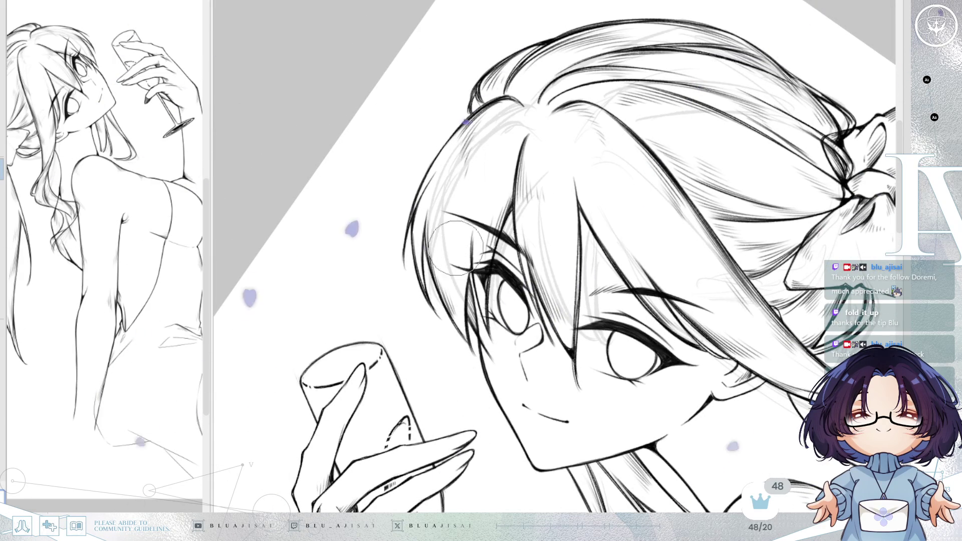
pyautogui.moveTo(721, 258); pyautogui.dragTo(733, 199)
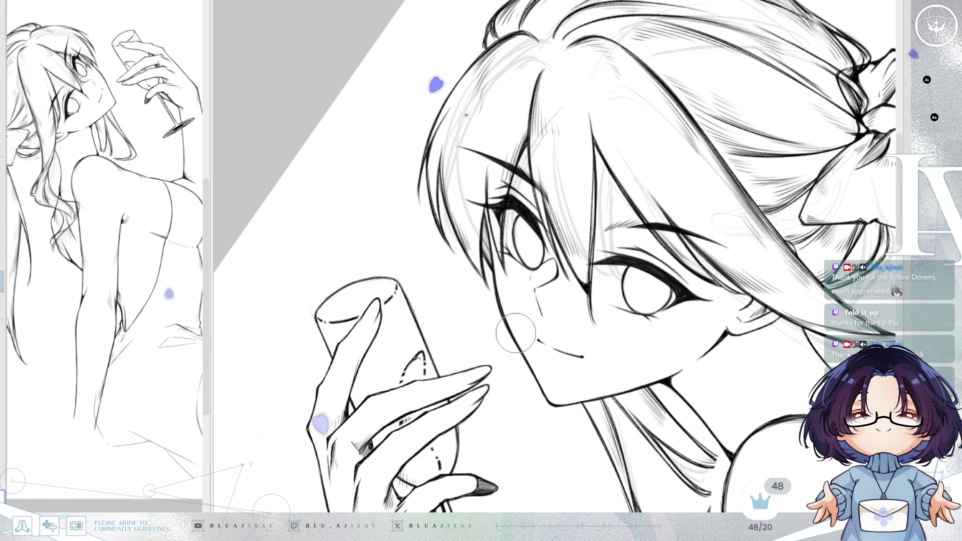
pyautogui.moveTo(516, 330); pyautogui.dragTo(750, 203)
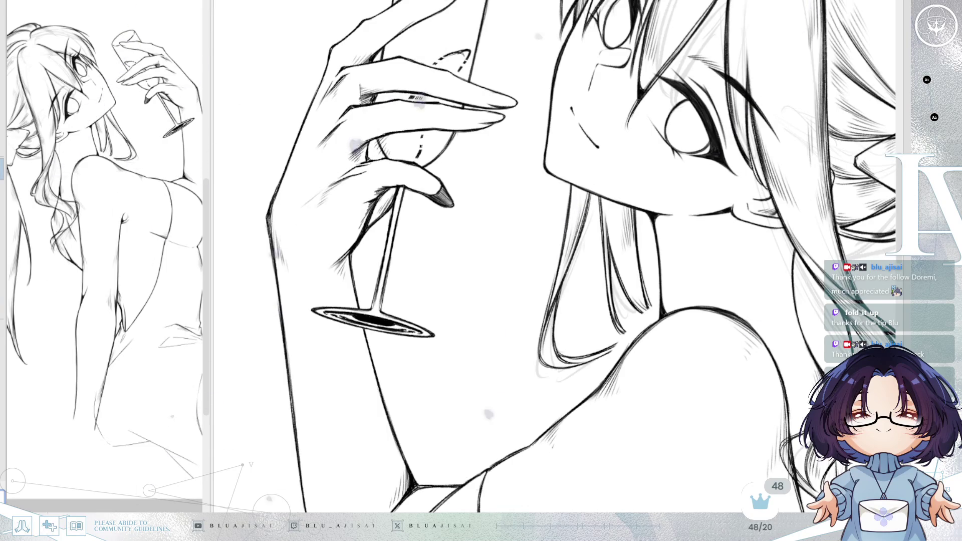
pyautogui.moveTo(675, 258)
pyautogui.mouseDown()
pyautogui.moveTo(641, 301)
pyautogui.moveTo(652, 325)
pyautogui.moveTo(631, 367)
pyautogui.mouseUp()
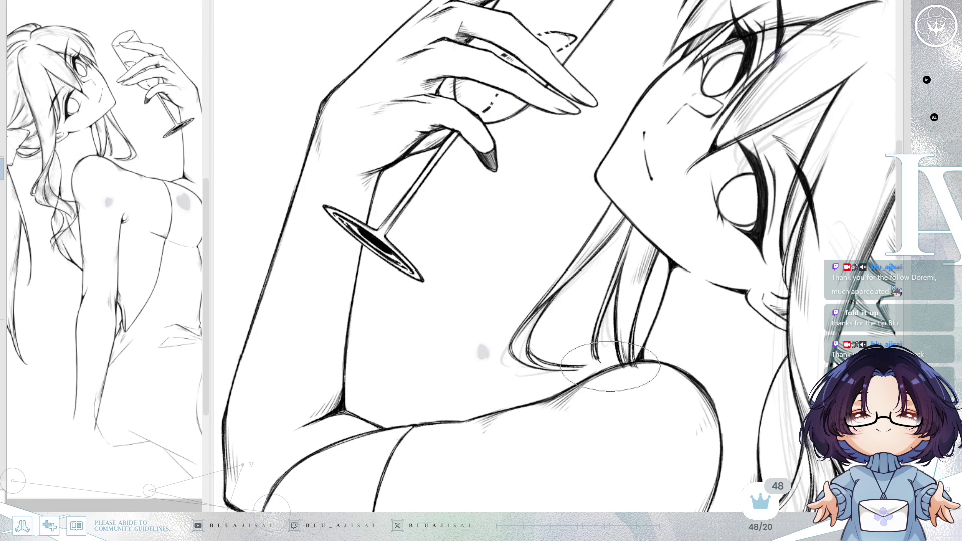
pyautogui.moveTo(607, 370); pyautogui.dragTo(622, 308)
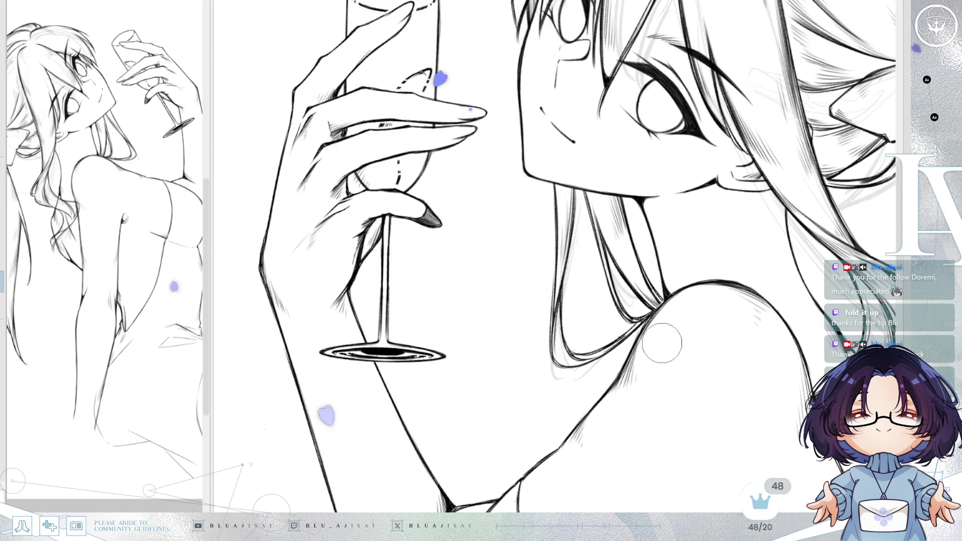
pyautogui.scroll(-3, 781, 260)
pyautogui.scroll(2, 851, 226)
# Step: Inspect the hair bow and whole head mirrored and rotated, then unmirror the figure
pyautogui.press('h')
pyautogui.press('Delete')
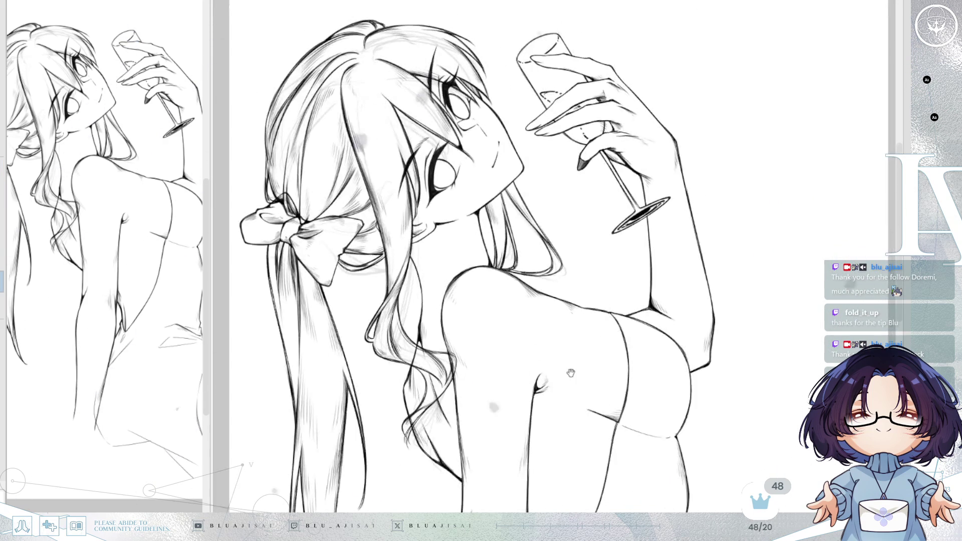
pyautogui.scroll(1, 708, 299)
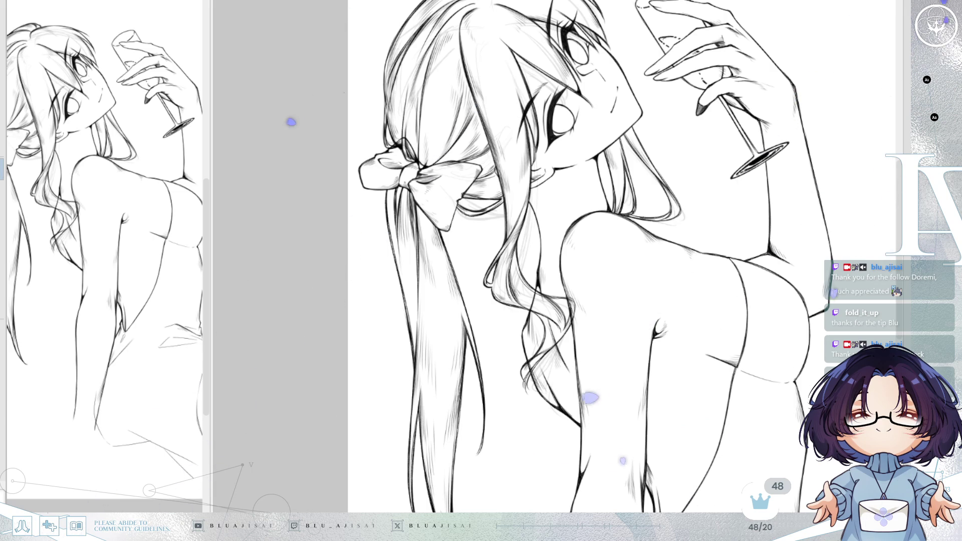
pyautogui.scroll(1, 730, 201)
pyautogui.scroll(1, 713, 226)
pyautogui.scroll(1, 714, 300)
pyautogui.press('Insert')
pyautogui.moveTo(601, 269); pyautogui.dragTo(710, 285)
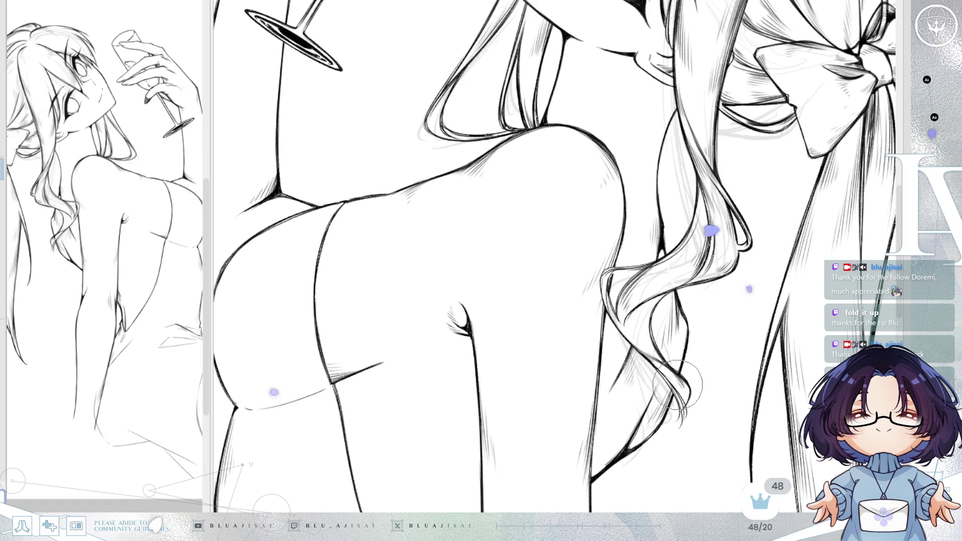
pyautogui.scroll(-5, 744, 226)
pyautogui.scroll(2, 744, 225)
pyautogui.scroll(2, 744, 225)
pyautogui.scroll(2, 746, 97)
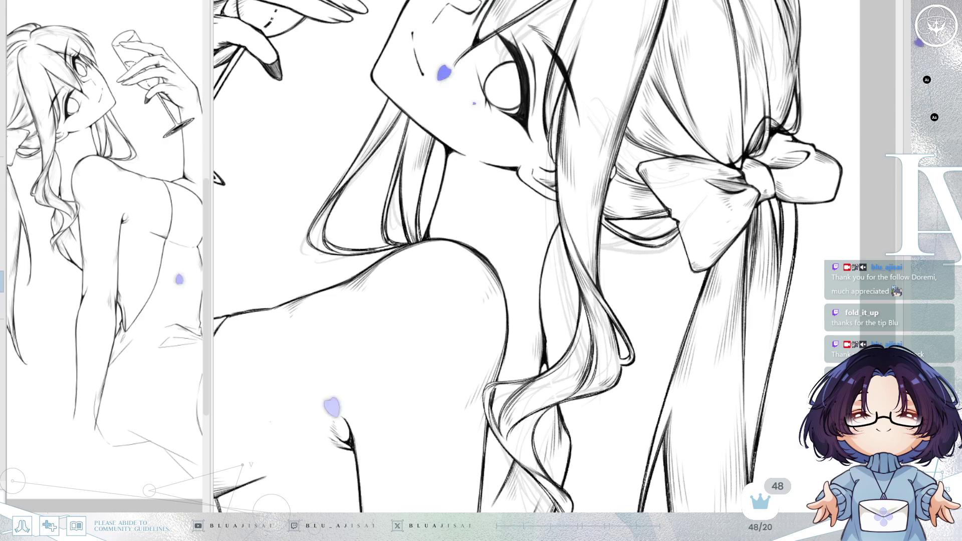
pyautogui.scroll(1, 547, 174)
pyautogui.scroll(1, 547, 174)
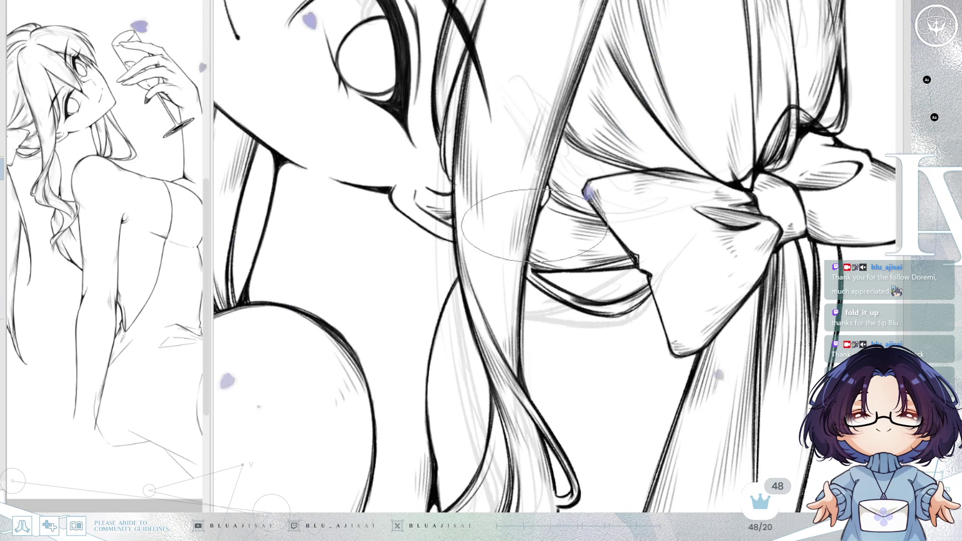
pyautogui.scroll(-1, 650, 181)
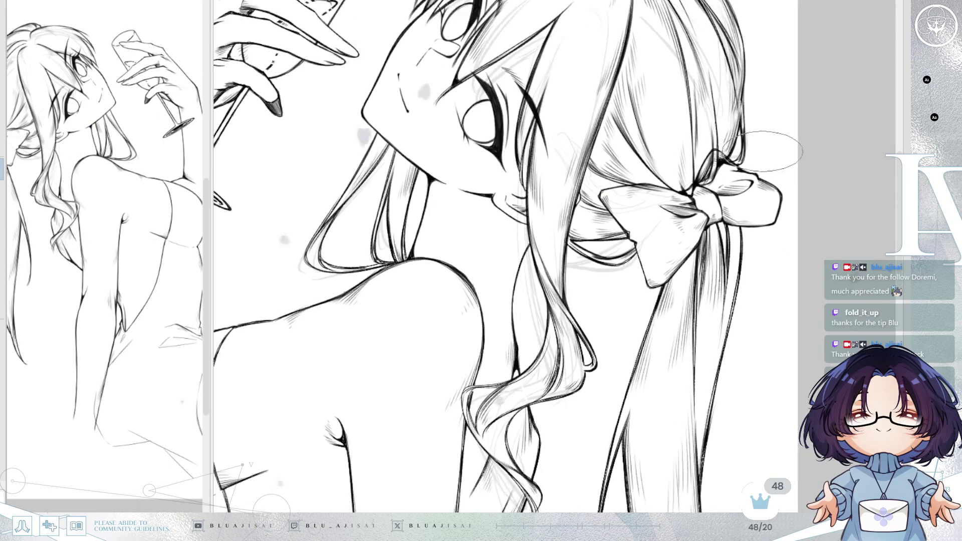
pyautogui.scroll(-1, 774, 162)
pyautogui.moveTo(777, 164); pyautogui.dragTo(676, 226)
pyautogui.press('h')
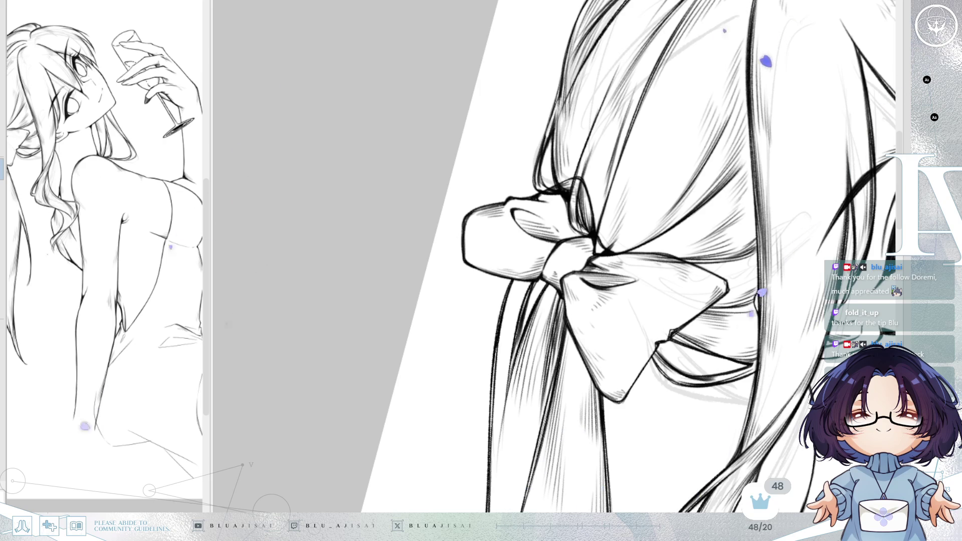
pyautogui.moveTo(677, 214); pyautogui.dragTo(599, 182)
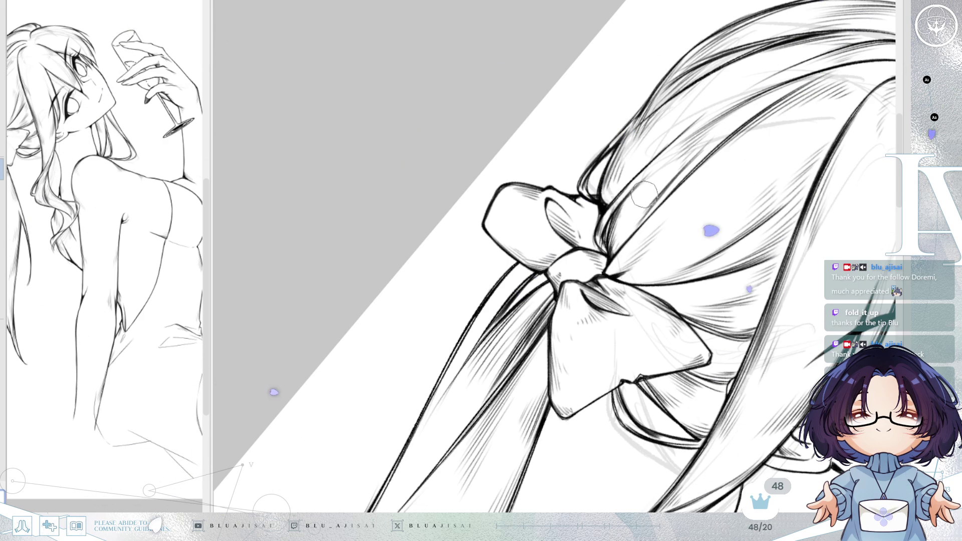
pyautogui.moveTo(751, 170)
pyautogui.mouseDown()
pyautogui.moveTo(676, 226)
pyautogui.moveTo(621, 200)
pyautogui.mouseUp()
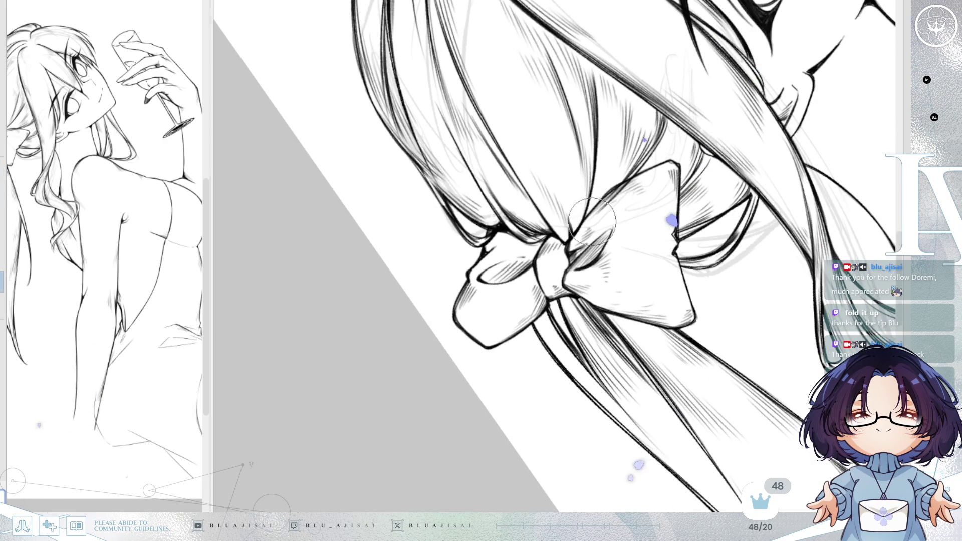
pyautogui.moveTo(665, 177)
pyautogui.mouseDown()
pyautogui.moveTo(741, 214)
pyautogui.moveTo(797, 224)
pyautogui.mouseUp()
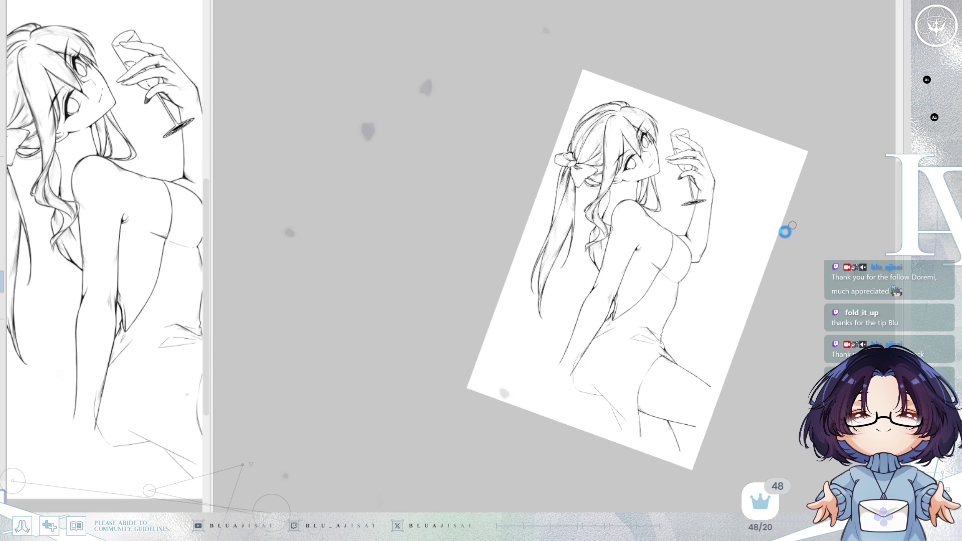
pyautogui.press('h')
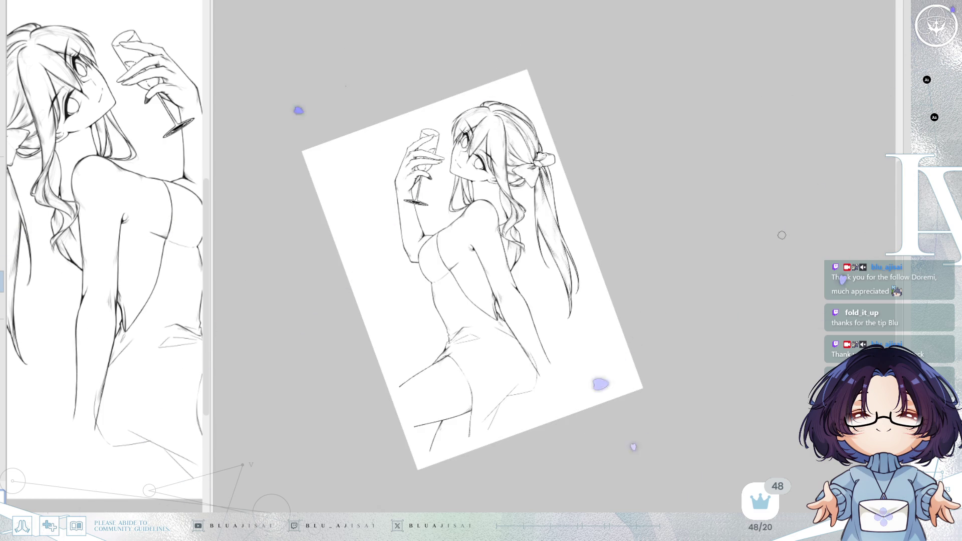
pyautogui.press('h')
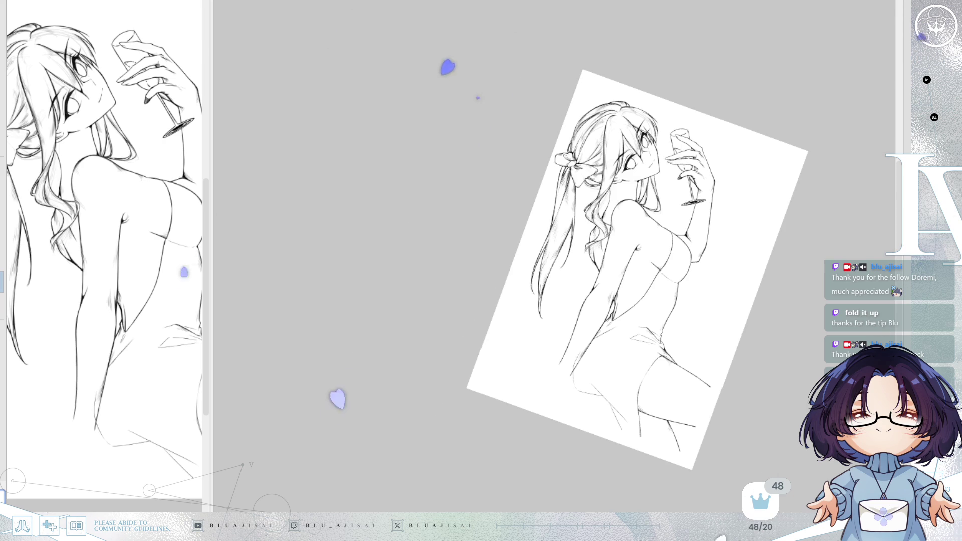
# Step: Straighten and fit the canvas, then reveal the faint rough sketch layer under the inks
pyautogui.hotkey('ctrl', '0')
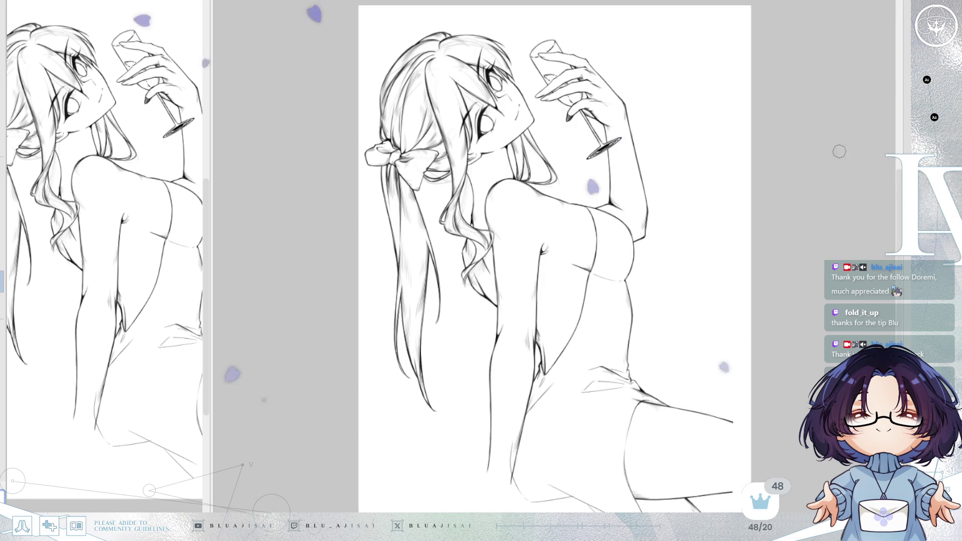
pyautogui.moveTo(857, 142); pyautogui.dragTo(826, 115)
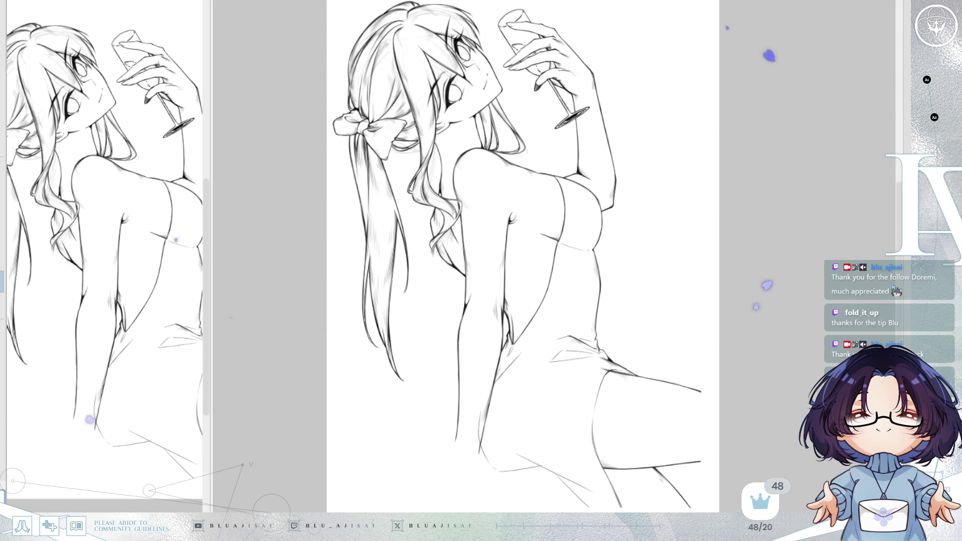
pyautogui.hotkey('ctrl', 'z')
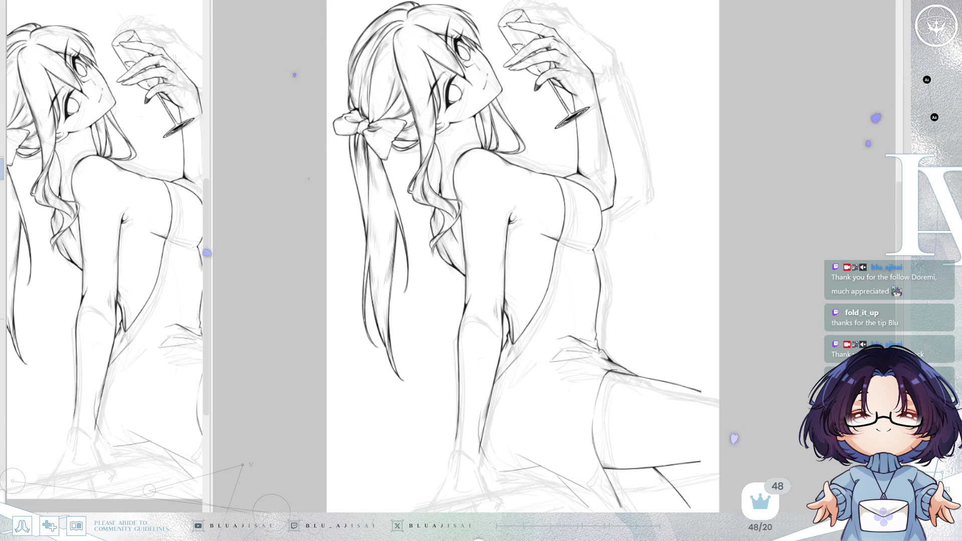
pyautogui.scroll(2, 607, 327)
pyautogui.scroll(2, 607, 327)
pyautogui.scroll(2, 607, 327)
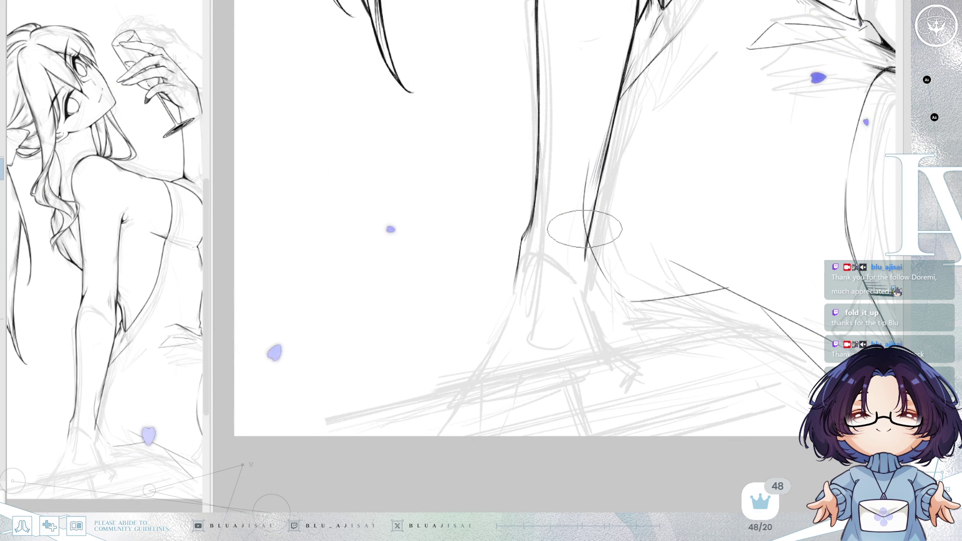
pyautogui.scroll(-1, 444, 242)
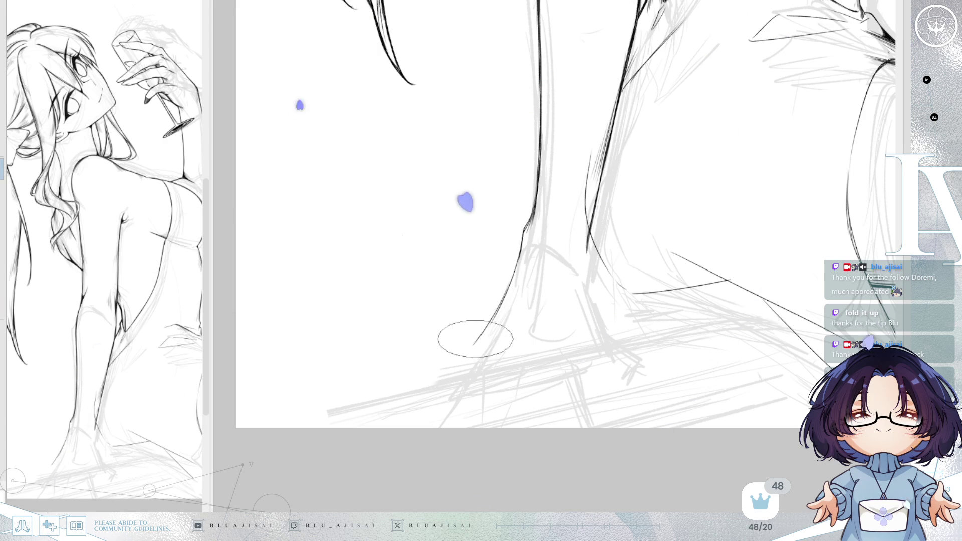
# Step: Extend the dark ankle line toward the foot, level the view, and draw a red line along the lower leg
pyautogui.moveTo(497, 312)
pyautogui.mouseDown()
pyautogui.moveTo(421, 396)
pyautogui.moveTo(456, 366)
pyautogui.moveTo(533, 262)
pyautogui.mouseUp()
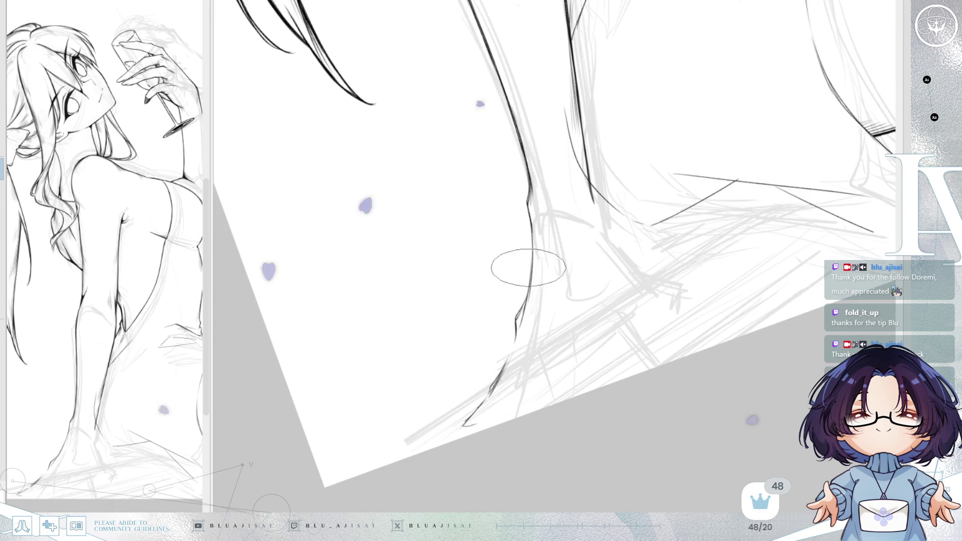
pyautogui.moveTo(494, 397)
pyautogui.mouseDown()
pyautogui.moveTo(701, 242)
pyautogui.moveTo(790, 230)
pyautogui.moveTo(743, 281)
pyautogui.moveTo(761, 268)
pyautogui.mouseUp()
pyautogui.press('5')
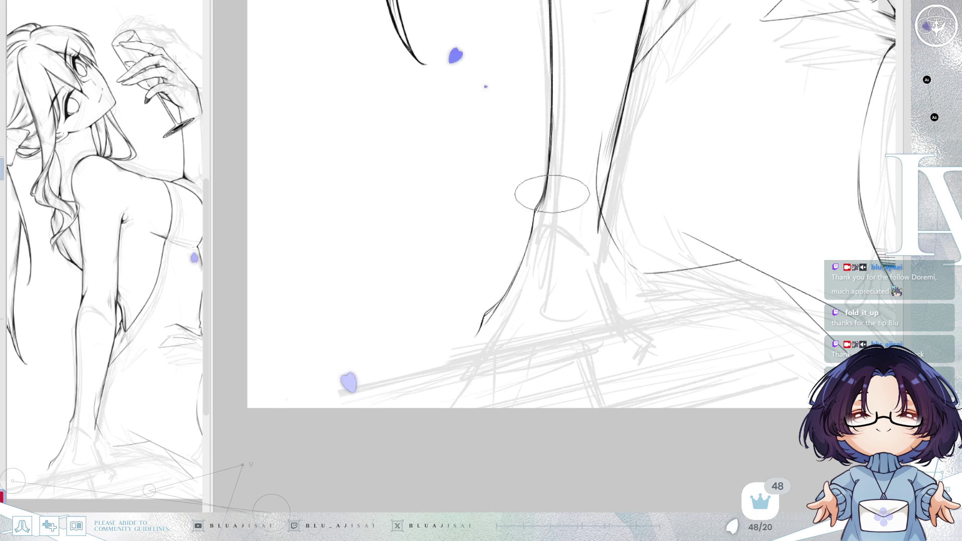
pyautogui.moveTo(538, 209)
pyautogui.mouseDown()
pyautogui.moveTo(588, 203)
pyautogui.moveTo(490, 296)
pyautogui.moveTo(481, 321)
pyautogui.moveTo(461, 326)
pyautogui.moveTo(445, 358)
pyautogui.moveTo(382, 390)
pyautogui.moveTo(401, 388)
pyautogui.mouseUp()
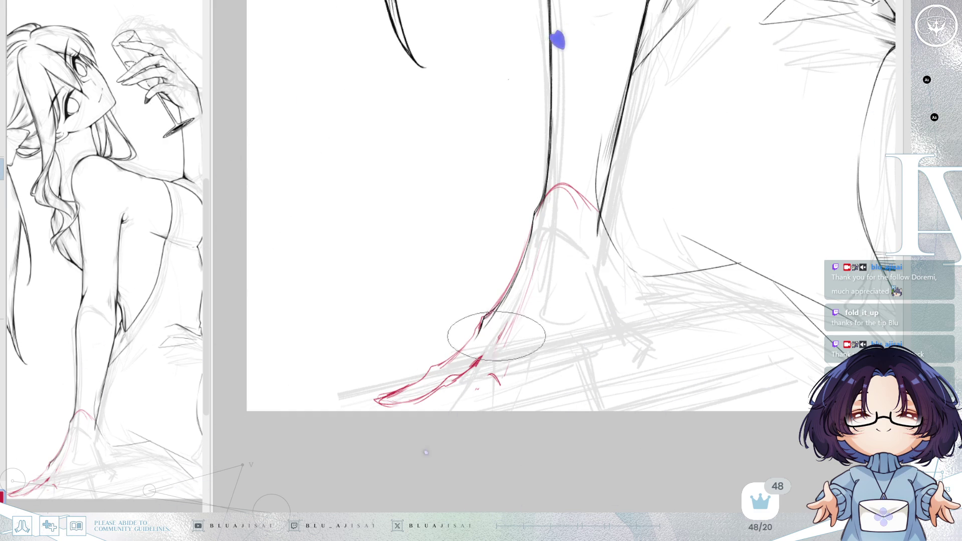
# Step: Sketch a red finger line and fingertip arch, mirroring the canvas to check them
pyautogui.moveTo(589, 253); pyautogui.dragTo(565, 338)
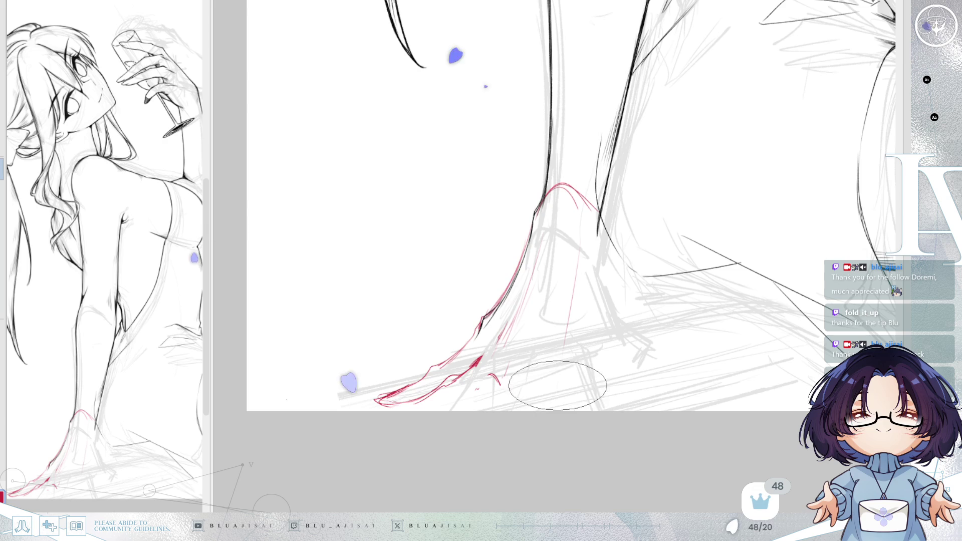
pyautogui.moveTo(556, 408)
pyautogui.mouseDown()
pyautogui.moveTo(560, 376)
pyautogui.moveTo(560, 391)
pyautogui.mouseUp()
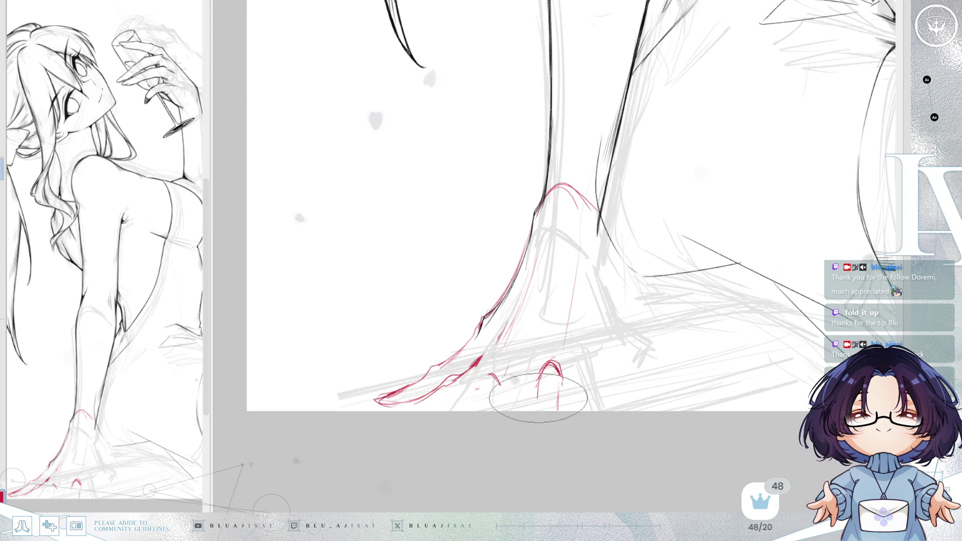
pyautogui.moveTo(535, 406); pyautogui.dragTo(561, 409)
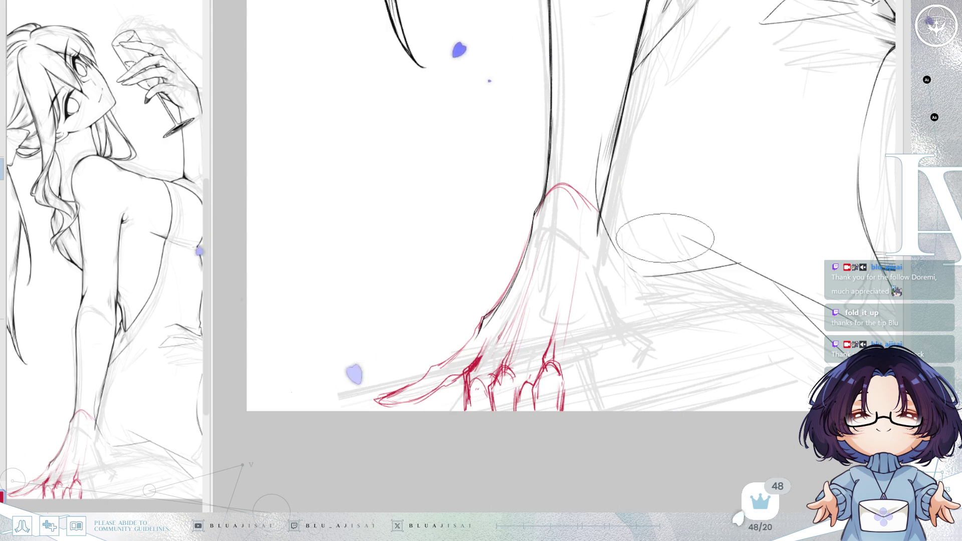
pyautogui.press('h')
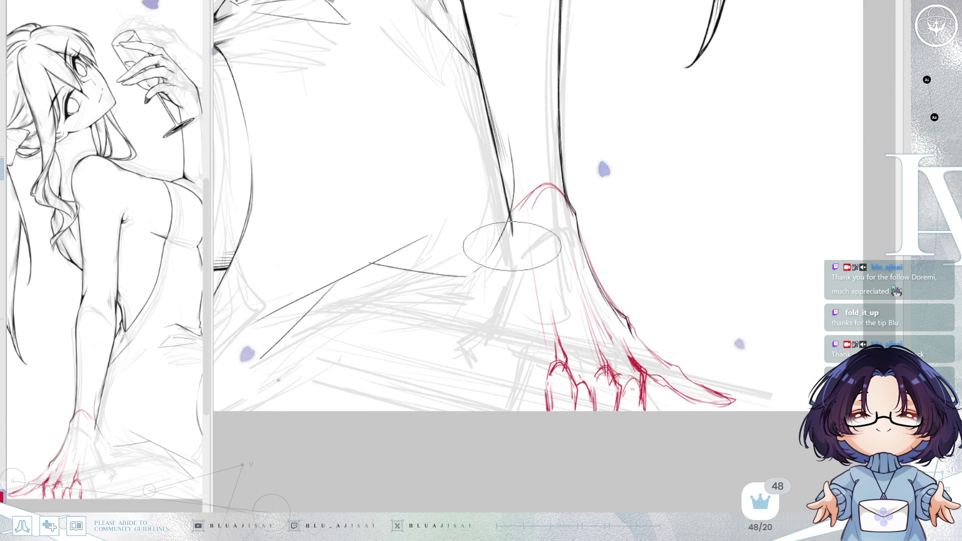
pyautogui.press('h')
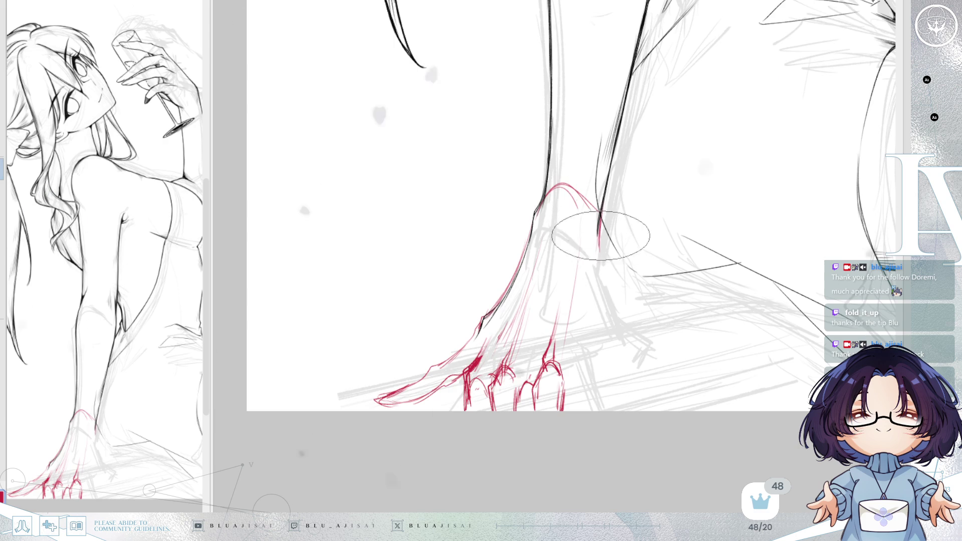
pyautogui.press('h')
# Step: Add red wrist strokes and a darkened stroke along a finger, adjusting the brush size
pyautogui.moveTo(490, 286); pyautogui.dragTo(508, 225)
pyautogui.moveTo(498, 263)
pyautogui.keyDown('shift'); pyautogui.keyDown('space'); pyautogui.mouseDown()
pyautogui.moveTo(501, 339)
pyautogui.moveTo(494, 326)
pyautogui.mouseUp(); pyautogui.keyUp('space'); pyautogui.keyUp('shift')
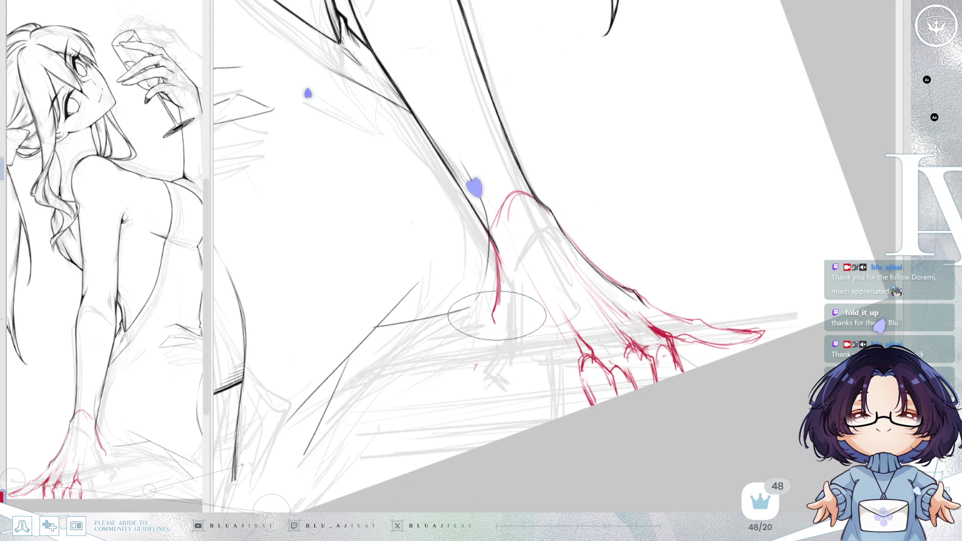
pyautogui.moveTo(494, 323)
pyautogui.mouseDown()
pyautogui.moveTo(460, 406)
pyautogui.moveTo(513, 347)
pyautogui.mouseUp()
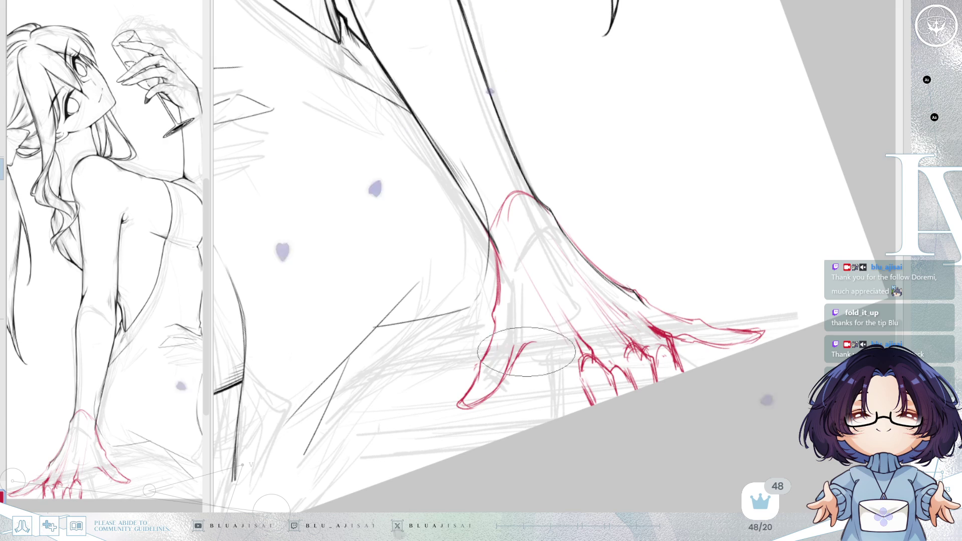
pyautogui.press('h')
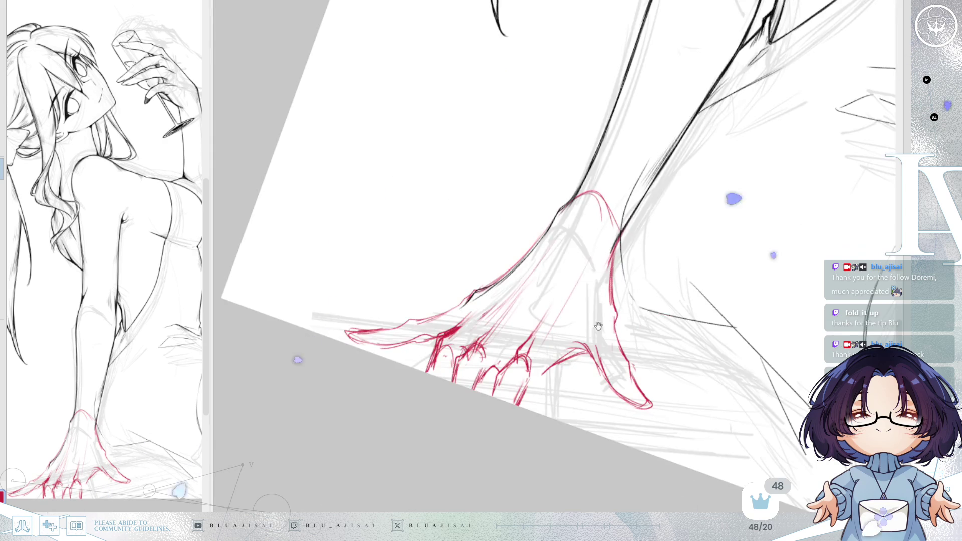
pyautogui.moveTo(651, 289); pyautogui.dragTo(599, 272)
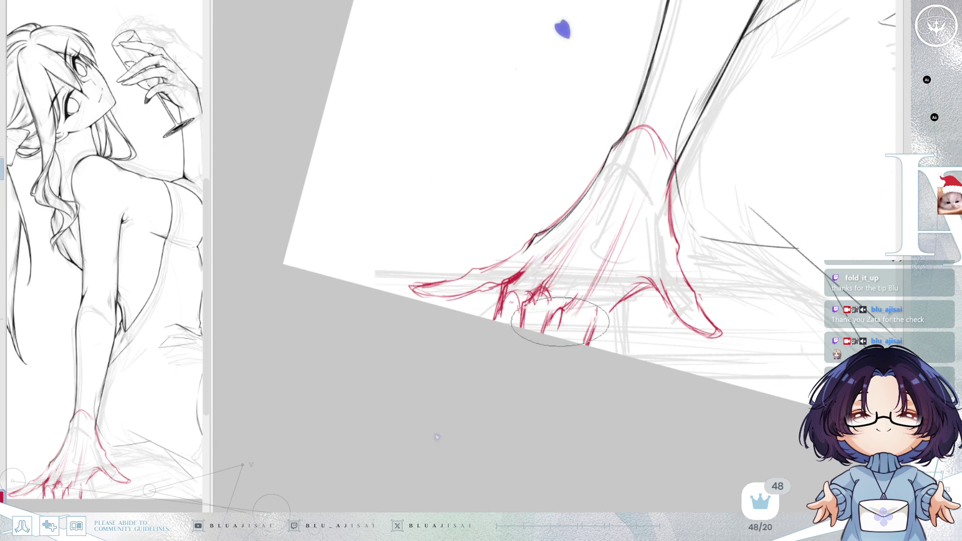
pyautogui.moveTo(586, 337); pyautogui.dragTo(627, 299)
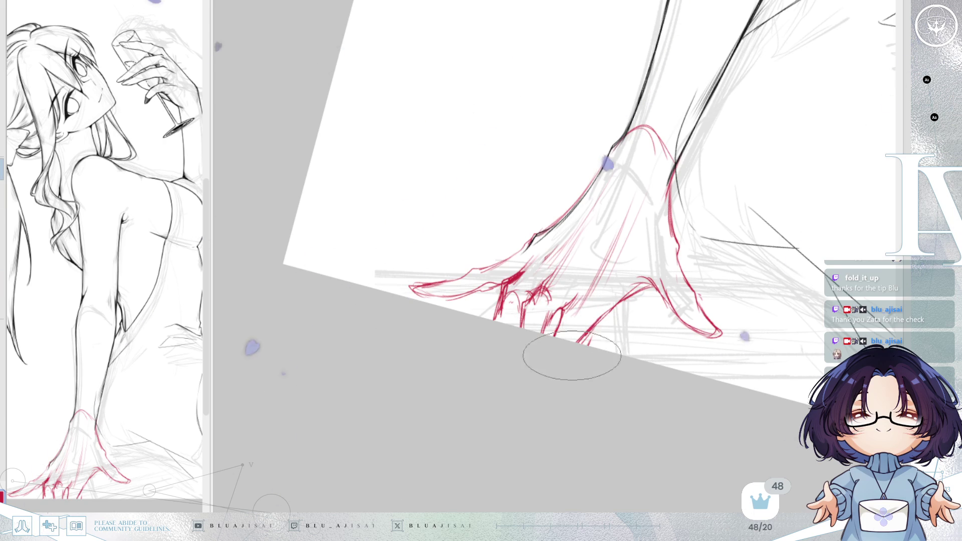
pyautogui.moveTo(579, 341); pyautogui.dragTo(640, 283)
pyautogui.press('e')
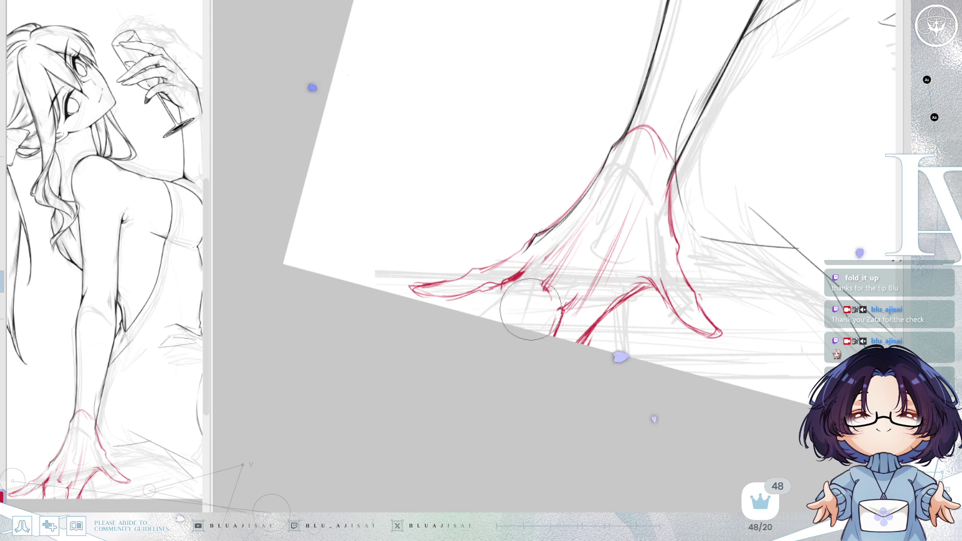
pyautogui.moveTo(623, 226)
pyautogui.mouseDown()
pyautogui.moveTo(608, 296)
pyautogui.moveTo(593, 296)
pyautogui.mouseUp()
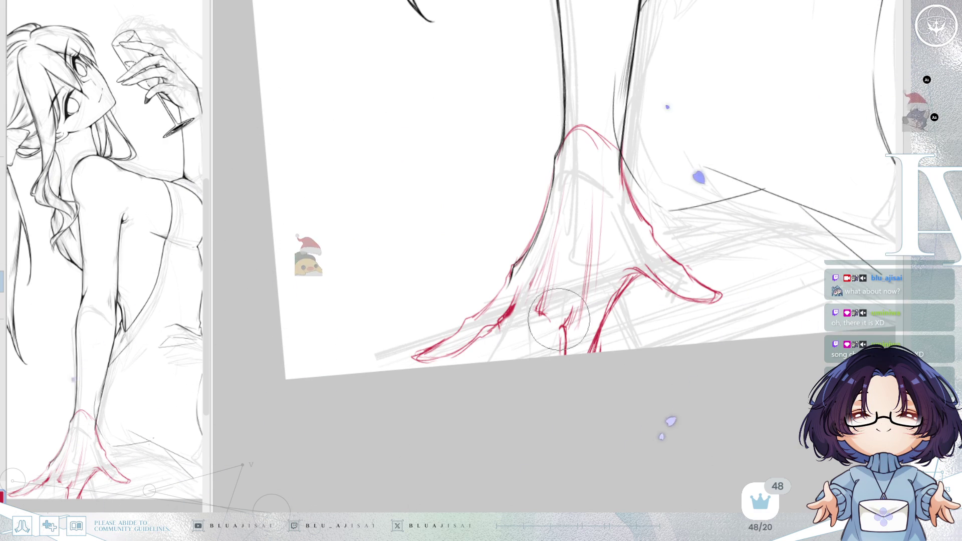
# Step: Erase and redraw the lower-left red hand outline, then level and mirror the view to check proportions
pyautogui.moveTo(559, 334)
pyautogui.mouseDown()
pyautogui.moveTo(518, 447)
pyautogui.moveTo(447, 423)
pyautogui.mouseUp()
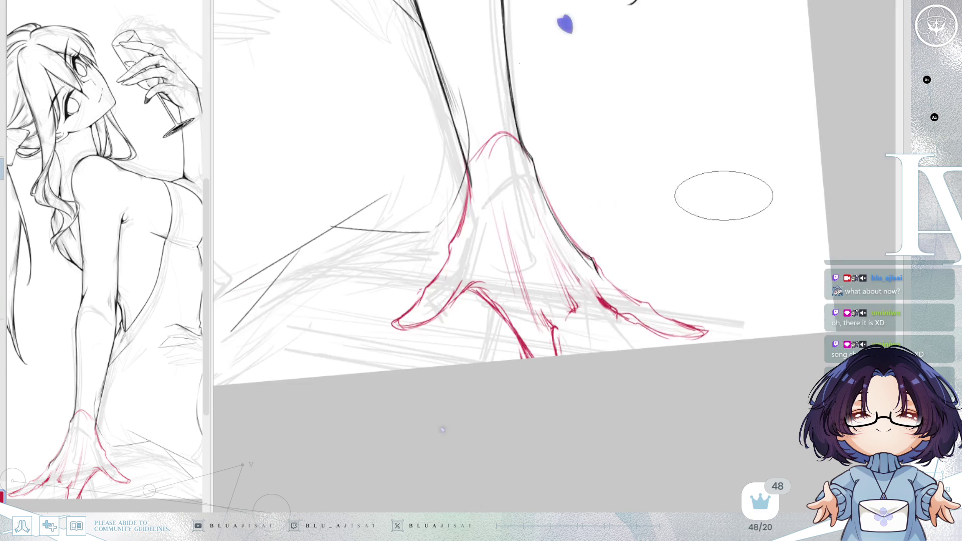
pyautogui.moveTo(579, 302); pyautogui.dragTo(668, 299)
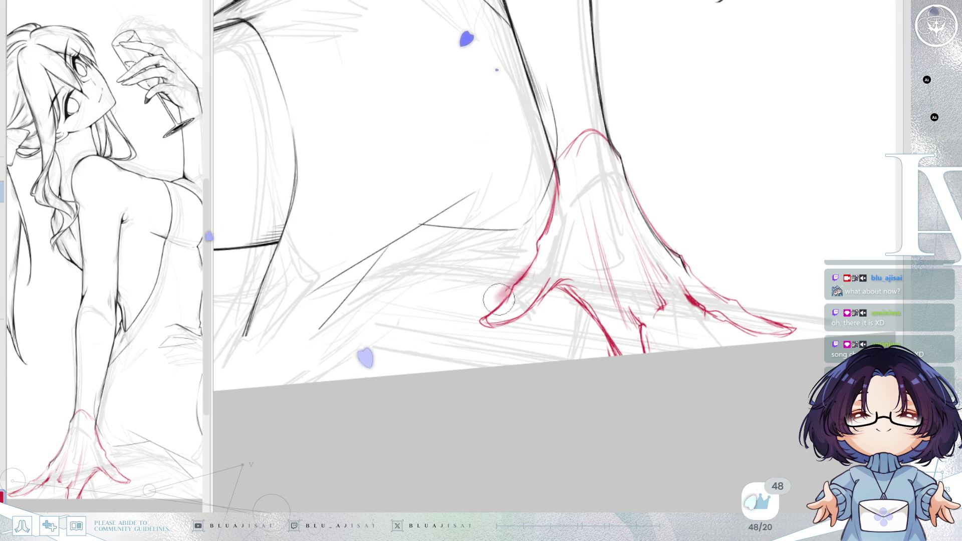
pyautogui.moveTo(536, 259); pyautogui.dragTo(492, 319)
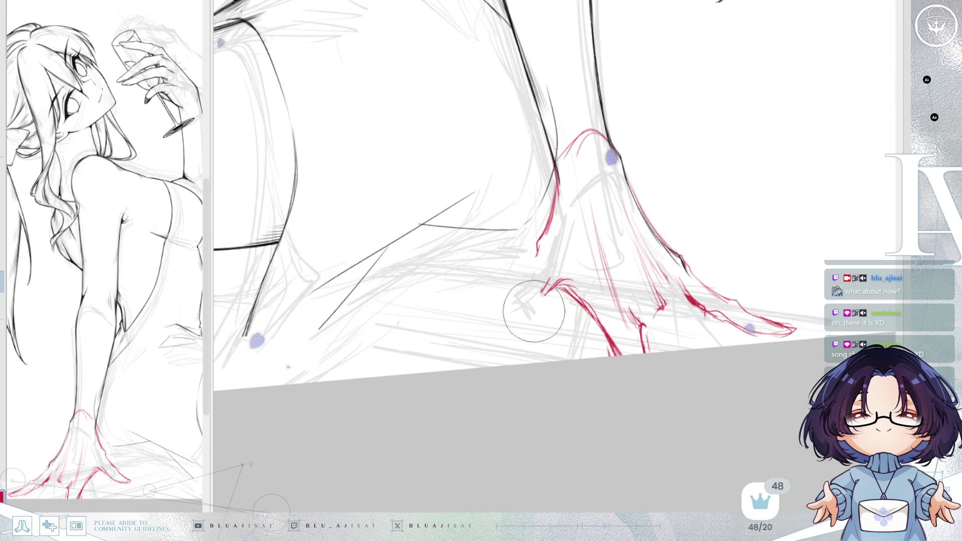
pyautogui.moveTo(536, 246)
pyautogui.mouseDown()
pyautogui.moveTo(491, 330)
pyautogui.moveTo(526, 314)
pyautogui.mouseUp()
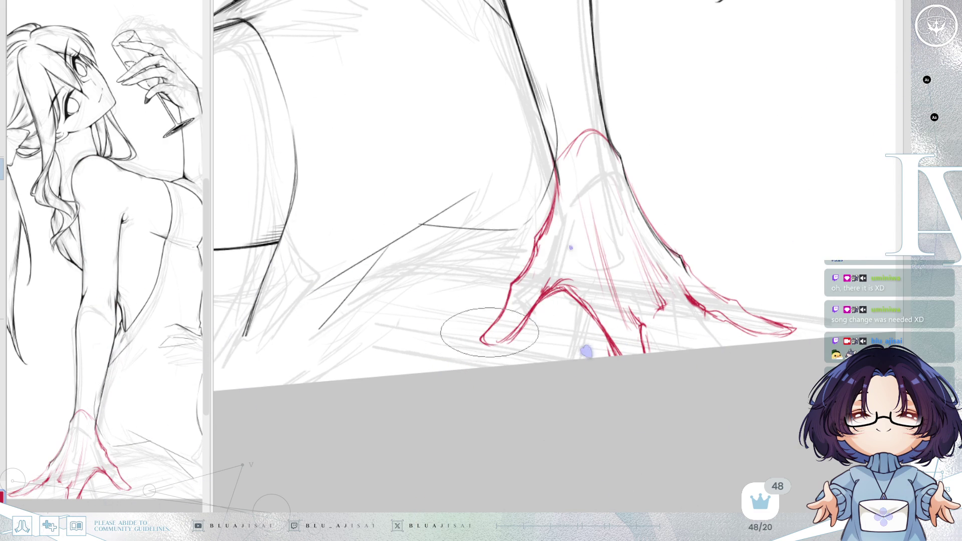
pyautogui.moveTo(768, 171); pyautogui.dragTo(569, 295)
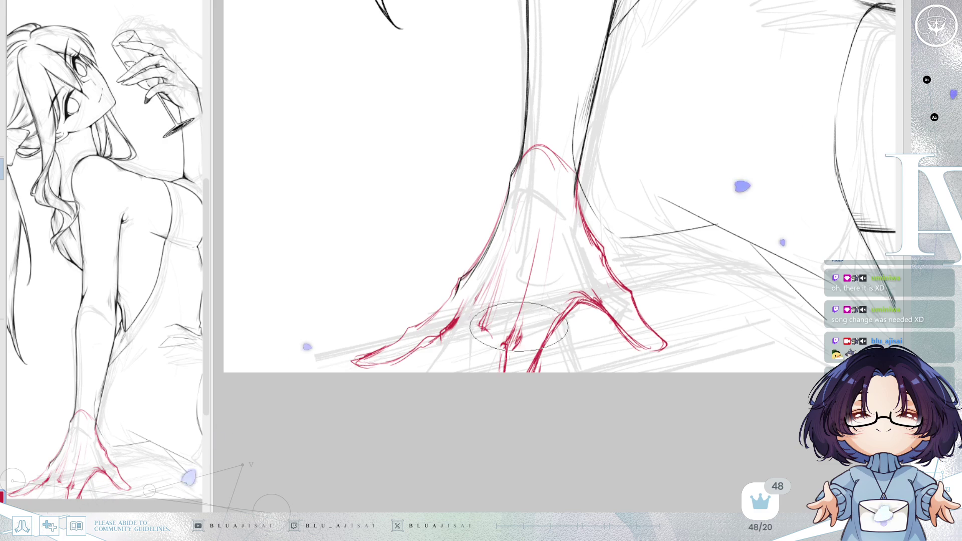
pyautogui.press('m')
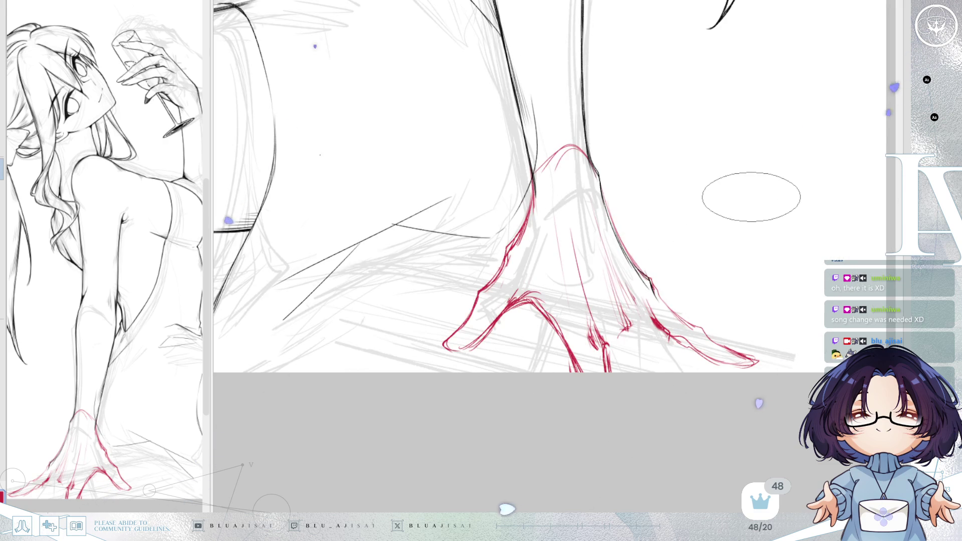
pyautogui.scroll(-2, 749, 192)
pyautogui.scroll(-2, 749, 196)
pyautogui.scroll(-2, 749, 209)
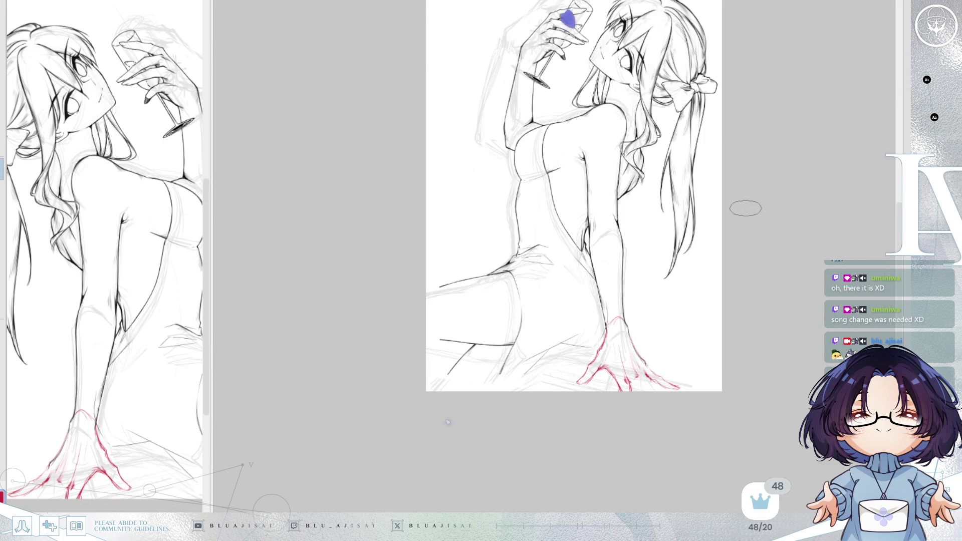
pyautogui.scroll(1, 745, 208)
pyautogui.scroll(1, 677, 249)
pyautogui.scroll(1, 526, 293)
pyautogui.scroll(1, 518, 346)
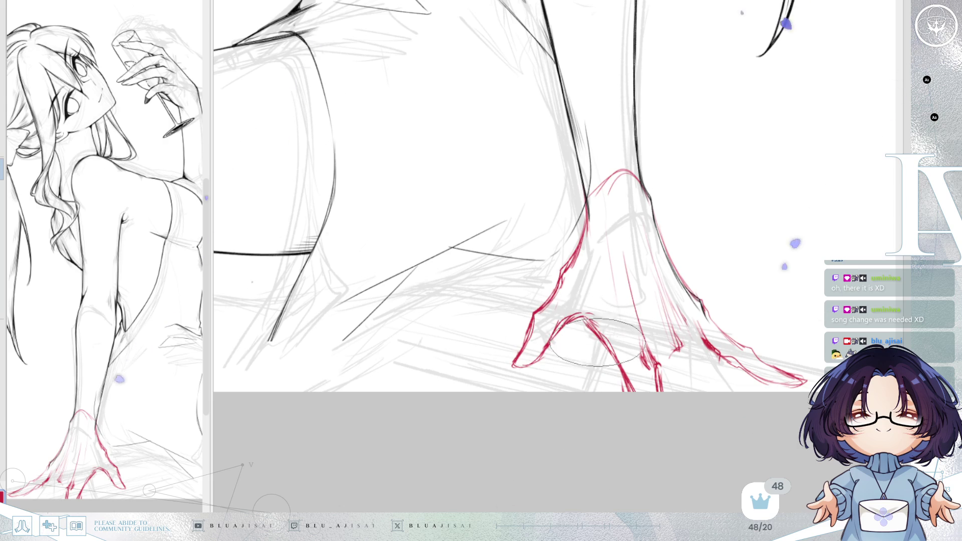
# Step: Redraw the lower-left finger thinner, extend a finger downward and erase the diagonal fingertip stroke
pyautogui.moveTo(676, 323); pyautogui.dragTo(723, 238)
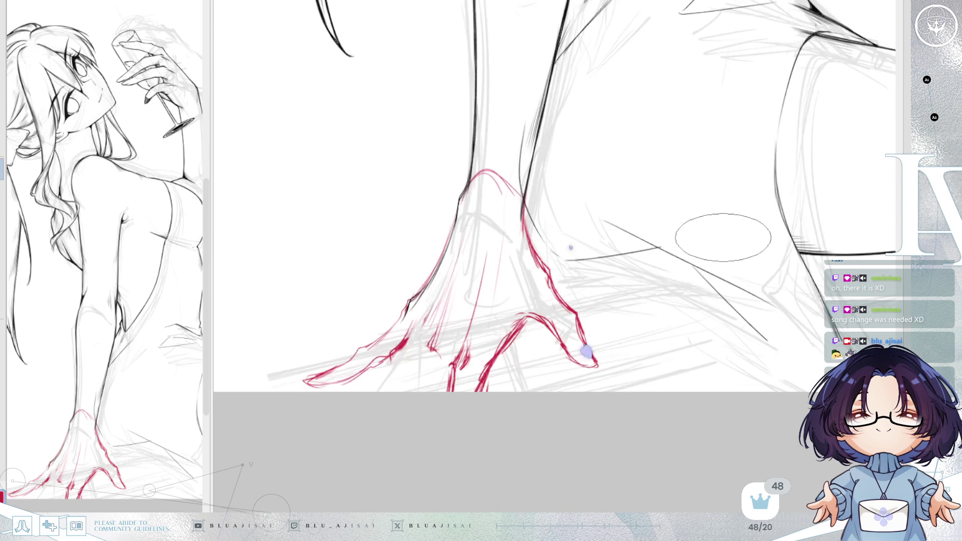
pyautogui.moveTo(533, 338); pyautogui.dragTo(719, 261)
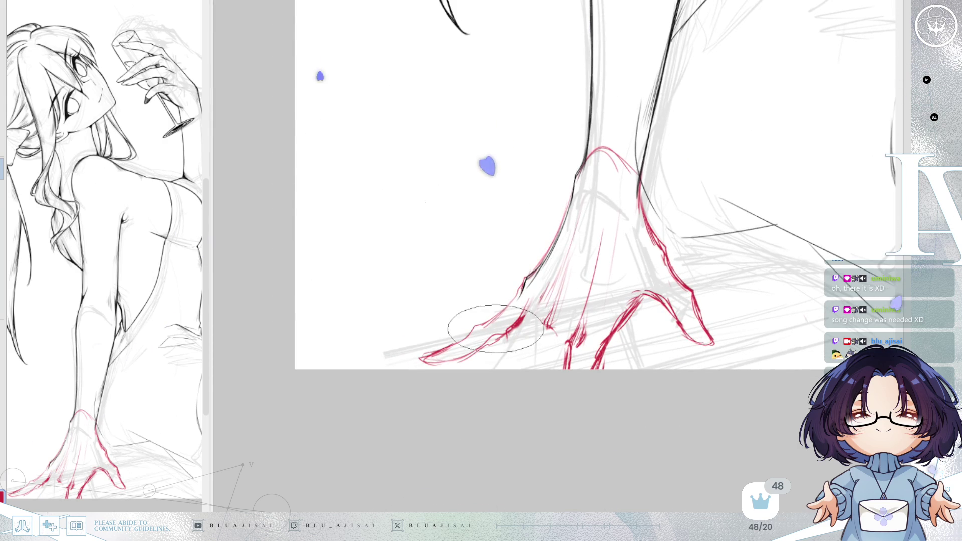
pyautogui.moveTo(481, 320); pyautogui.dragTo(428, 365)
pyautogui.moveTo(481, 330); pyautogui.dragTo(438, 348)
pyautogui.hotkey('ctrl', 'z')
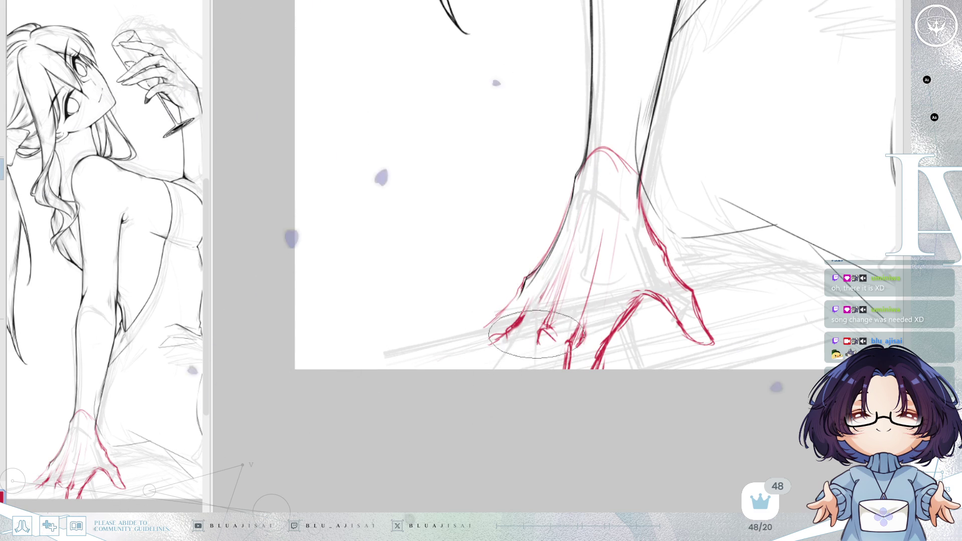
pyautogui.moveTo(537, 337); pyautogui.dragTo(532, 368)
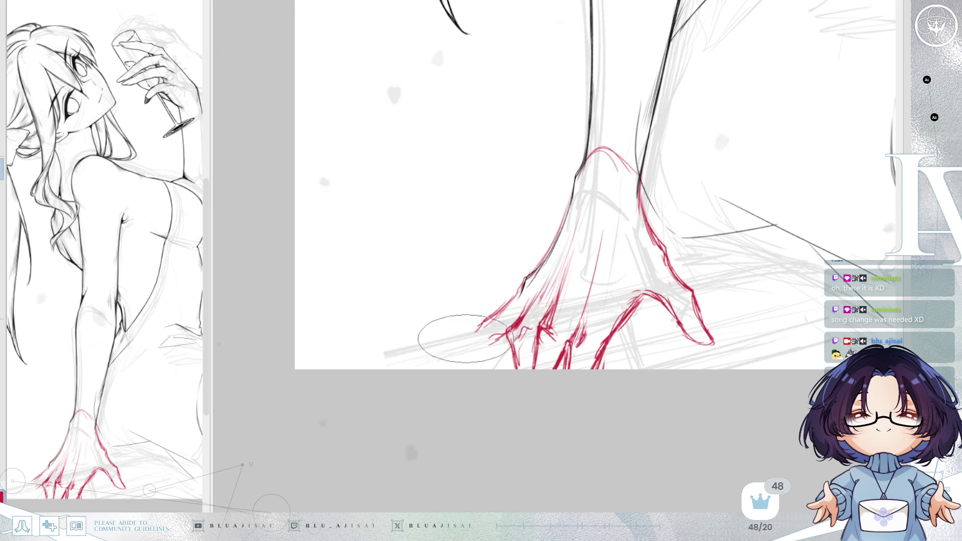
pyautogui.press('4')
pyautogui.moveTo(503, 330)
pyautogui.mouseDown()
pyautogui.moveTo(483, 353)
pyautogui.moveTo(501, 339)
pyautogui.mouseUp()
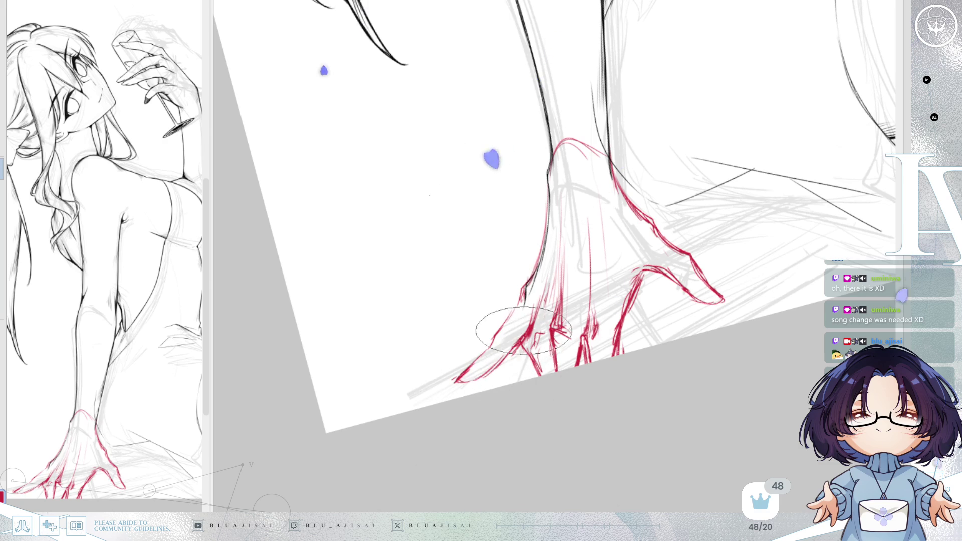
# Step: Reset rotation, mirror the whole figure, and move the red hand sketch up onto the hip
pyautogui.press('5')
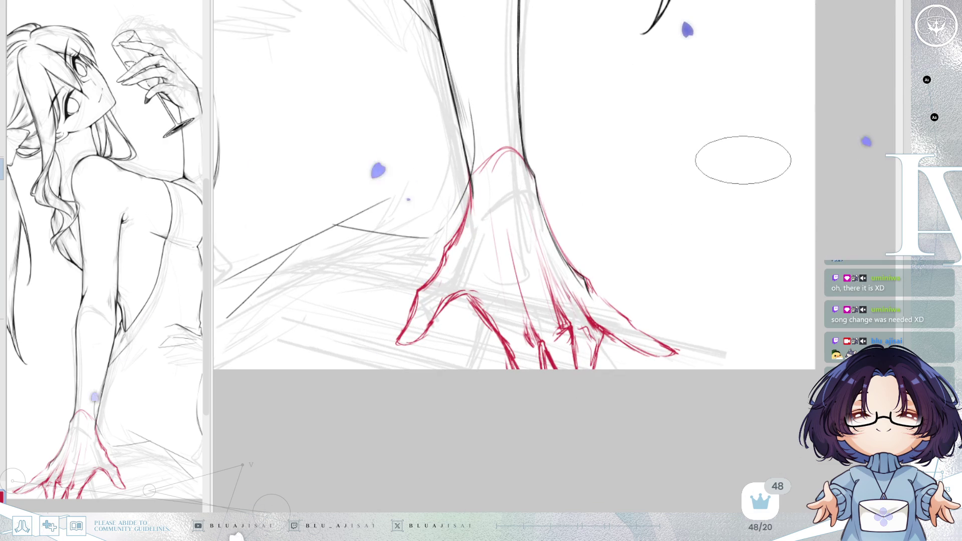
pyautogui.scroll(-1, 743, 159)
pyautogui.scroll(-1, 743, 160)
pyautogui.scroll(-2, 757, 155)
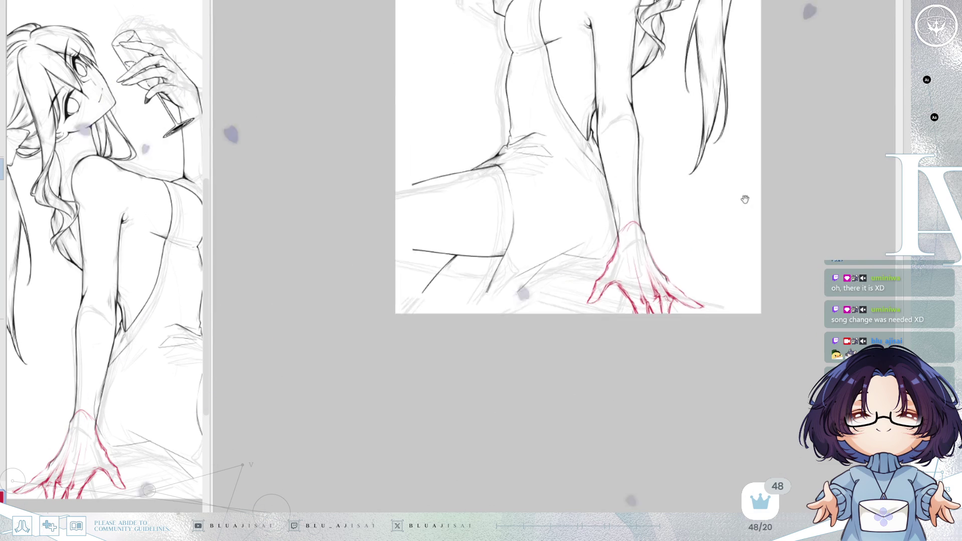
pyautogui.moveTo(758, 156); pyautogui.dragTo(732, 246)
pyautogui.press('m')
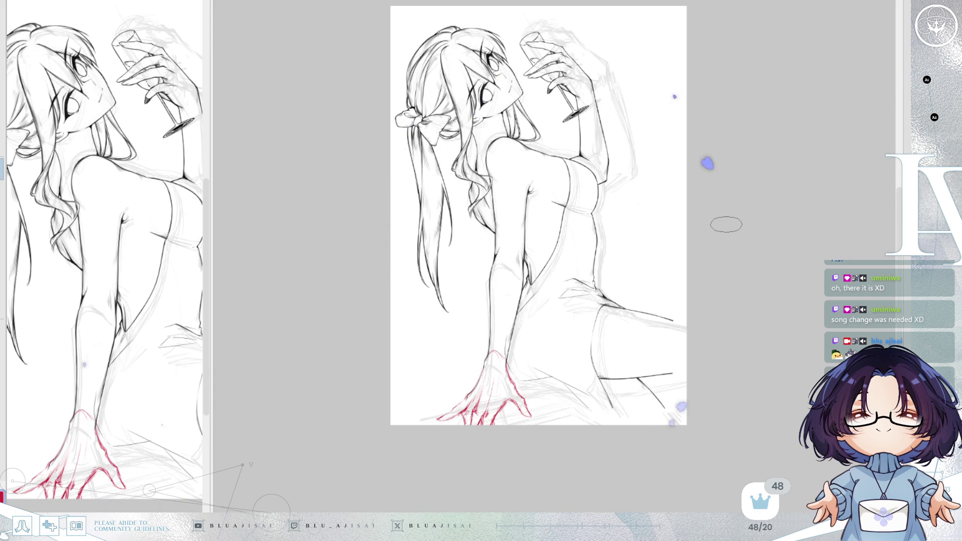
pyautogui.scroll(2, 726, 224)
pyautogui.scroll(-3, 665, 274)
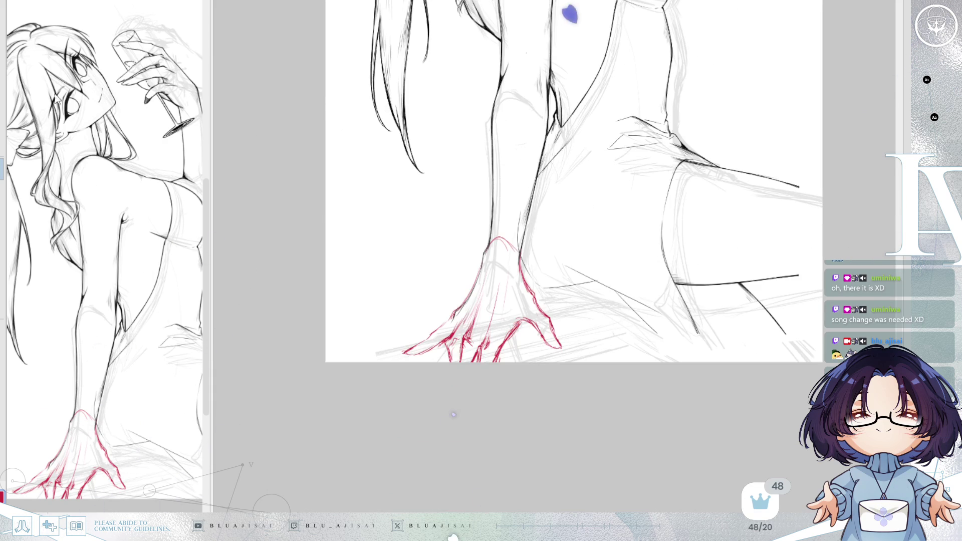
pyautogui.moveTo(556, 435)
pyautogui.mouseDown()
pyautogui.moveTo(645, 323)
pyautogui.moveTo(629, 274)
pyautogui.mouseUp()
pyautogui.scroll(2, 629, 275)
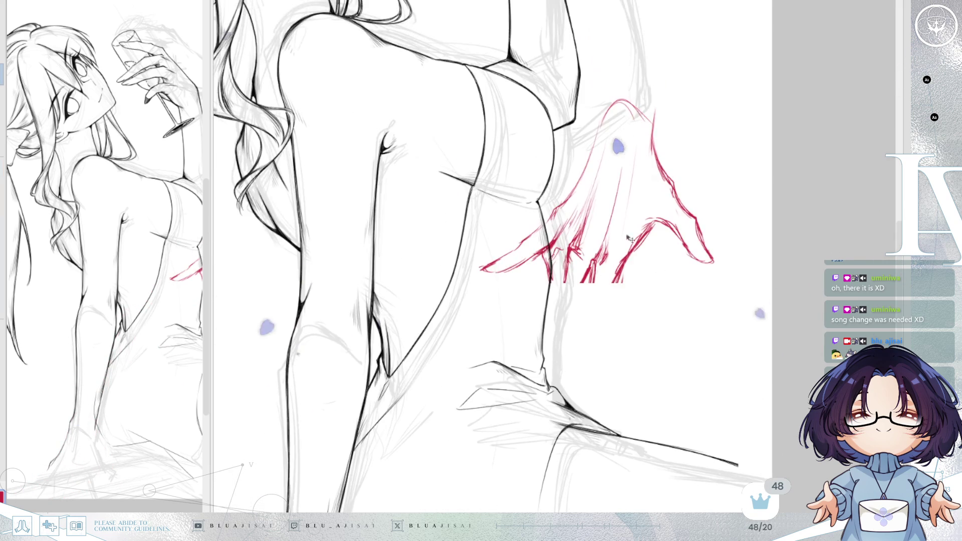
# Step: Add red finger strokes and a downward thumb line on the hip hand, mirroring to check it
pyautogui.moveTo(586, 279)
pyautogui.mouseDown()
pyautogui.moveTo(580, 373)
pyautogui.moveTo(602, 365)
pyautogui.moveTo(619, 268)
pyautogui.mouseUp()
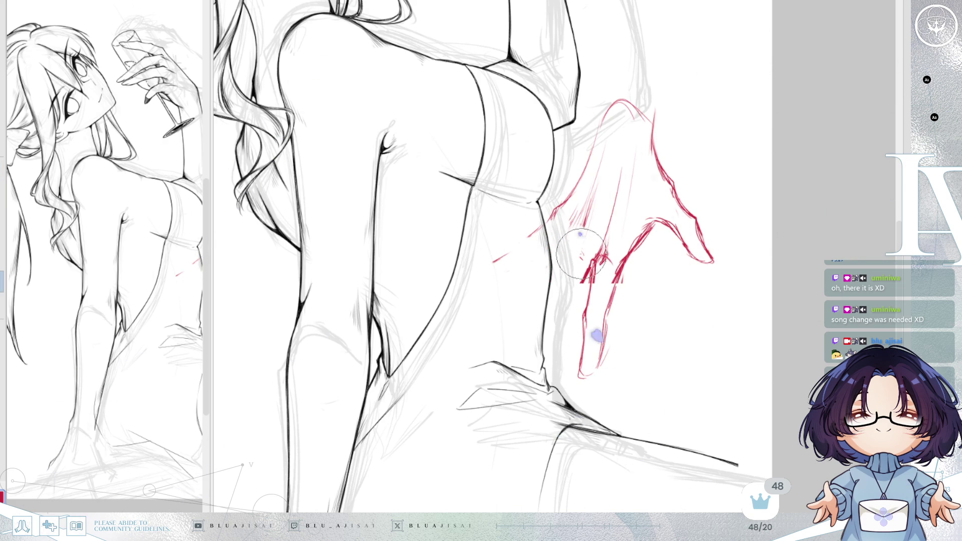
pyautogui.moveTo(572, 294); pyautogui.dragTo(621, 255)
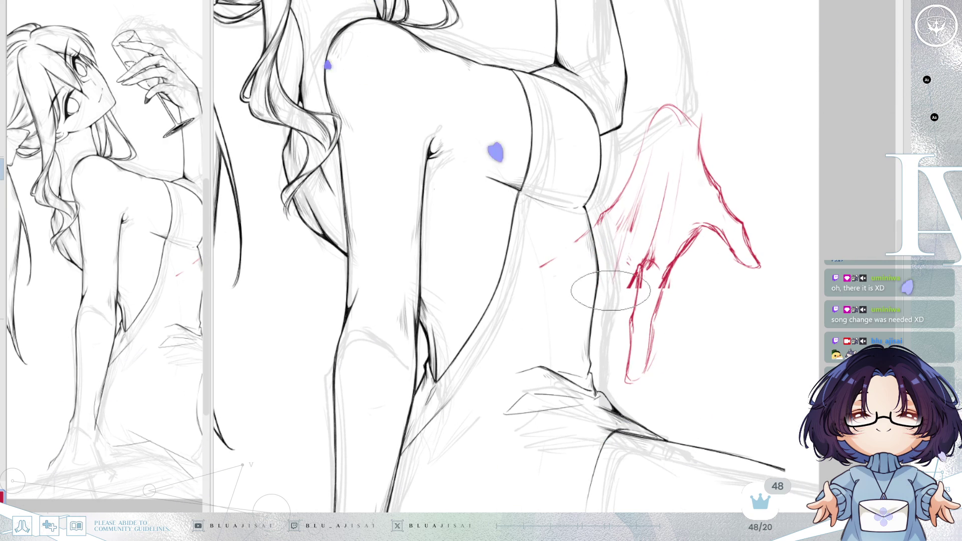
pyautogui.moveTo(612, 260); pyautogui.dragTo(604, 372)
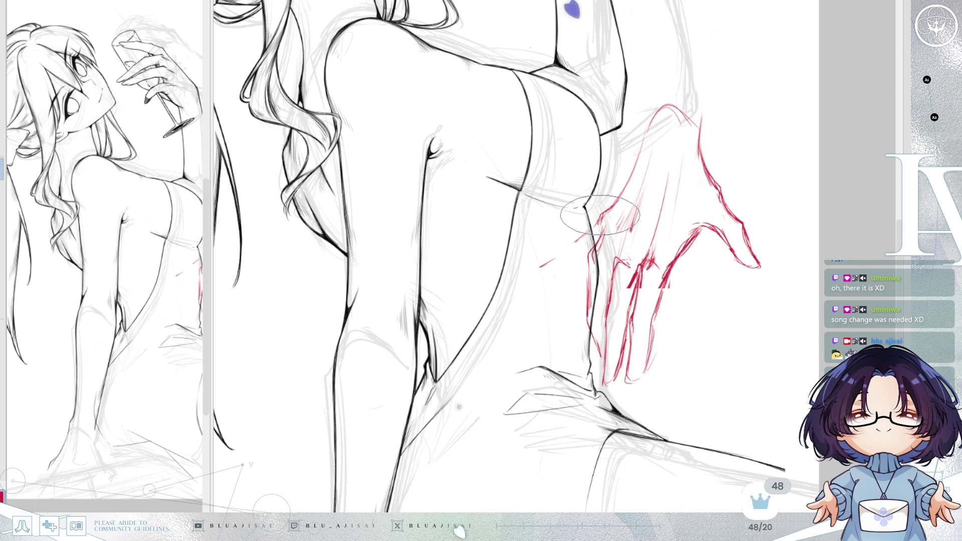
pyautogui.moveTo(588, 229)
pyautogui.mouseDown()
pyautogui.moveTo(529, 282)
pyautogui.moveTo(587, 261)
pyautogui.mouseUp()
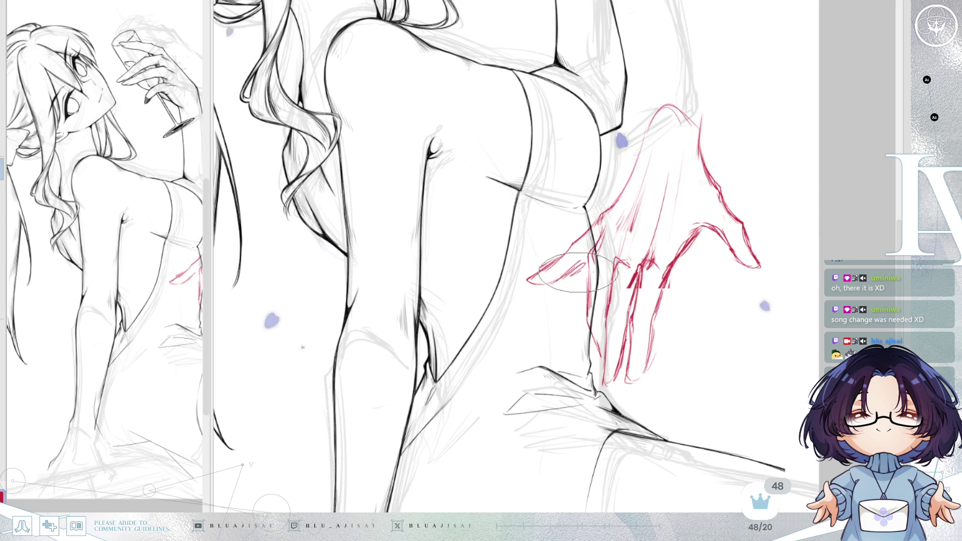
pyautogui.press('h')
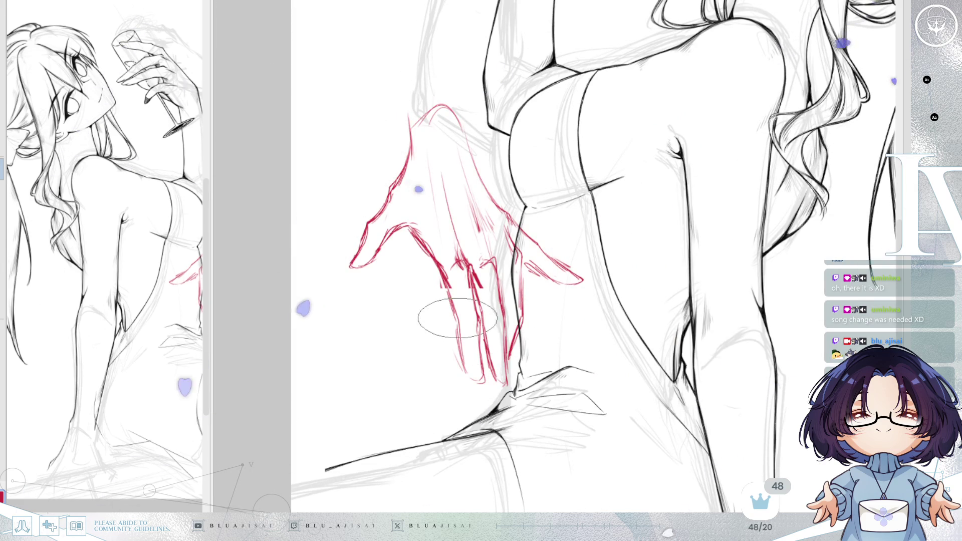
pyautogui.scroll(-1, 571, 273)
pyautogui.press('h')
pyautogui.scroll(-1, 683, 188)
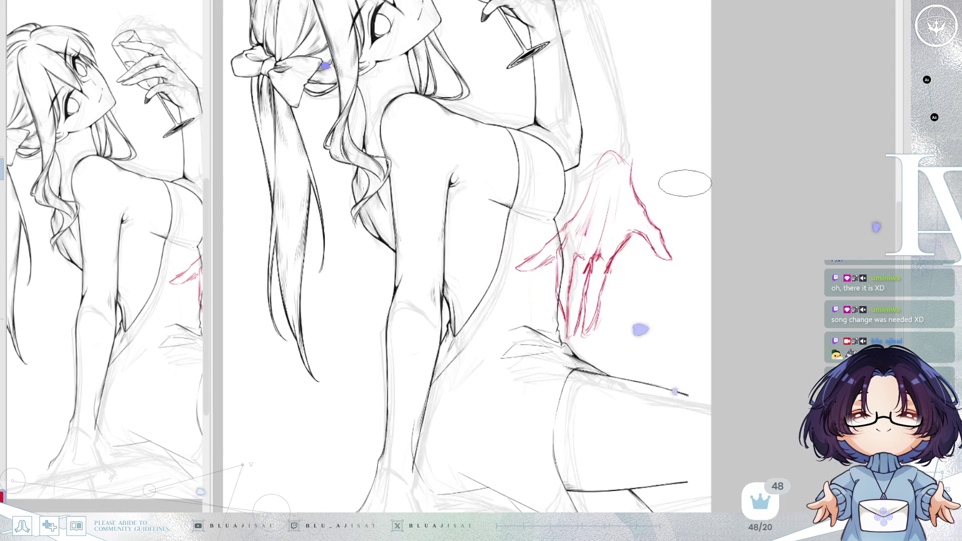
pyautogui.scroll(-1, 683, 183)
pyautogui.scroll(2, 678, 257)
pyautogui.scroll(1, 526, 196)
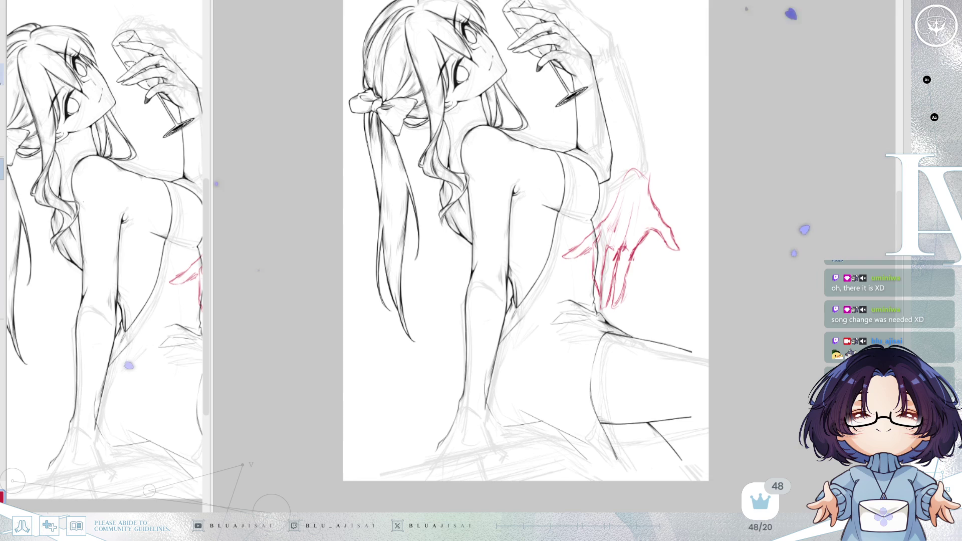
pyautogui.moveTo(660, 278); pyautogui.dragTo(510, 496)
pyautogui.scroll(-5, 510, 376)
pyautogui.scroll(1, 526, 316)
pyautogui.moveTo(519, 301); pyautogui.dragTo(529, 329)
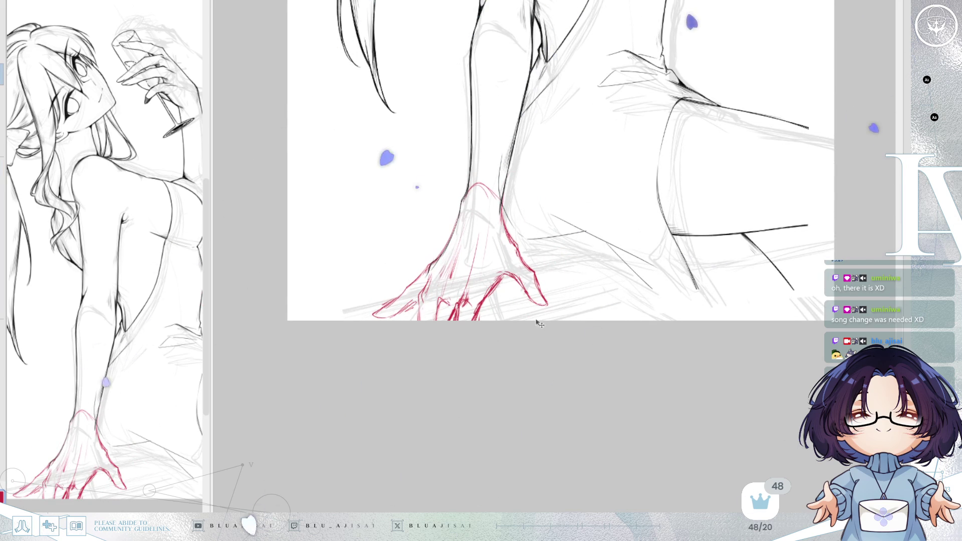
pyautogui.scroll(3, 634, 180)
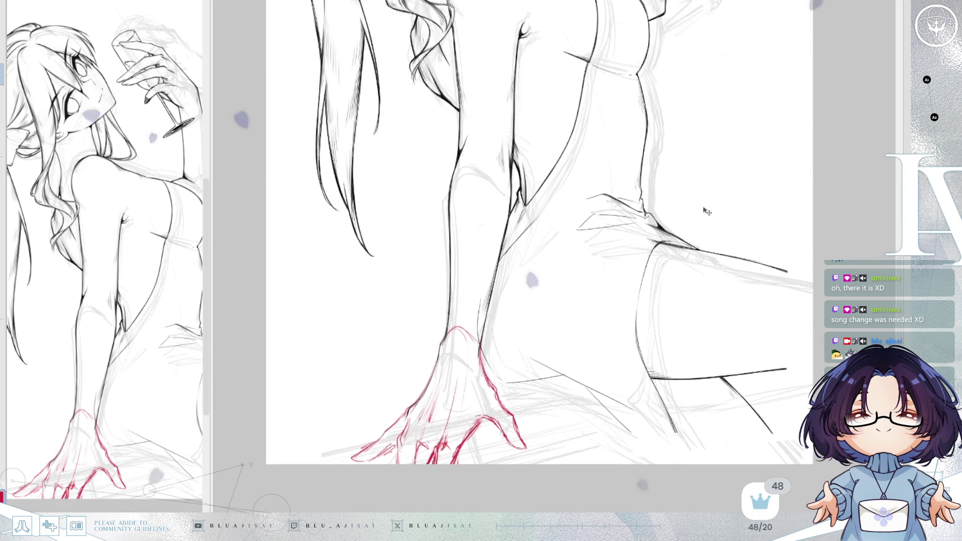
pyautogui.scroll(-2, 676, 180)
# Step: Mirror and pan the view around the lower planted hand to check its proportions
pyautogui.moveTo(722, 176); pyautogui.dragTo(747, 182)
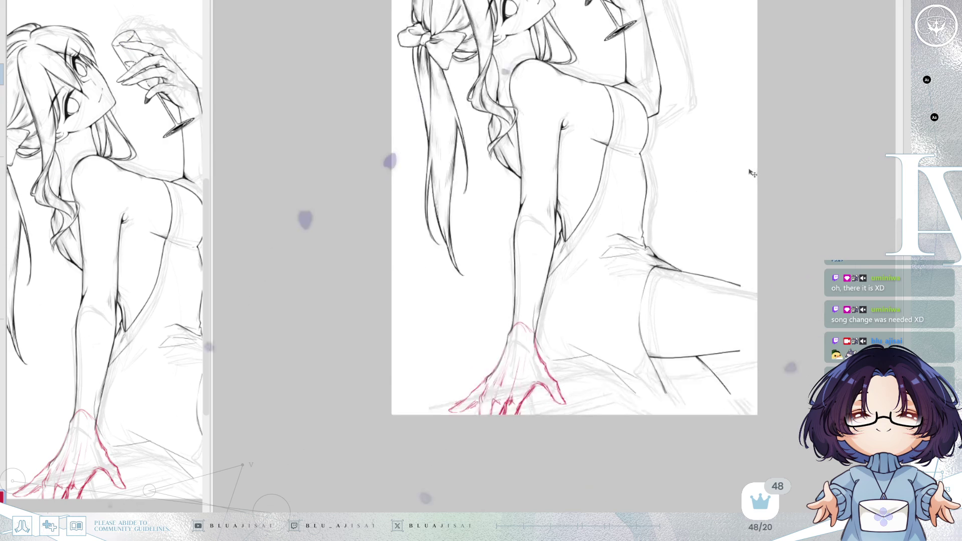
pyautogui.scroll(2, 749, 169)
pyautogui.scroll(-1, 694, 251)
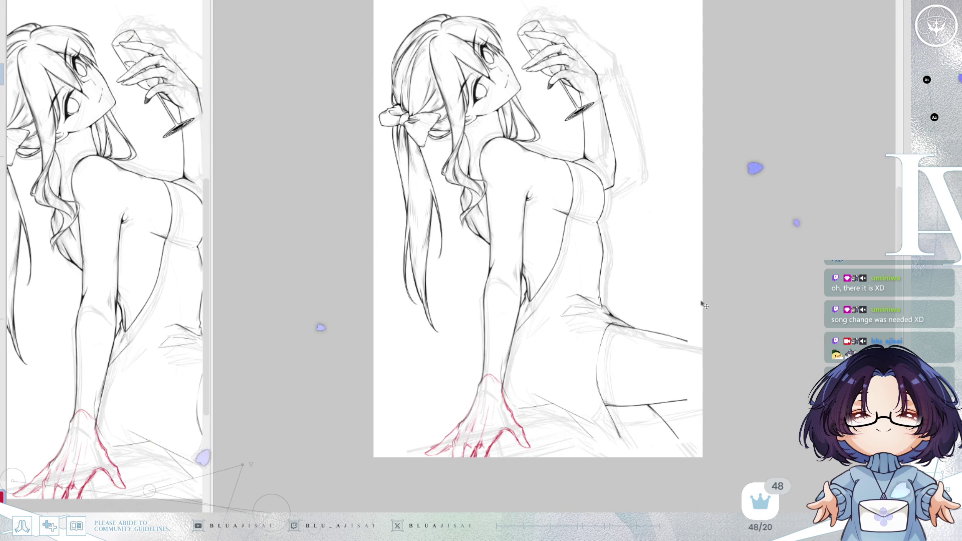
pyautogui.press('h')
pyautogui.scroll(3, 741, 344)
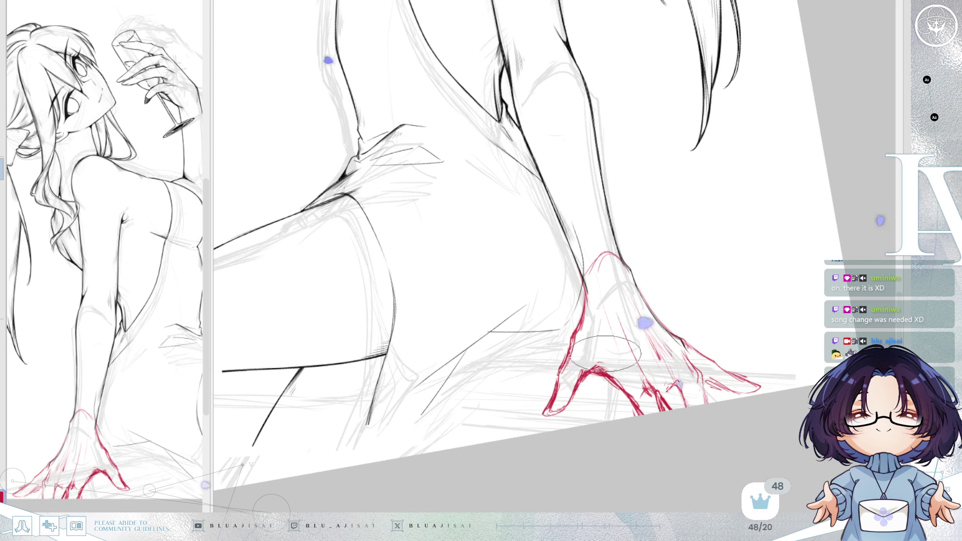
pyautogui.press('h')
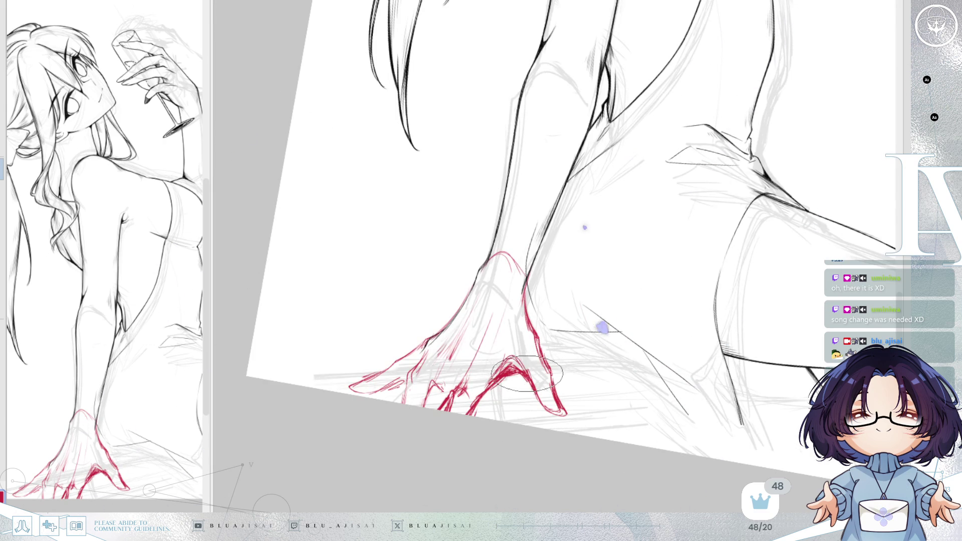
pyautogui.scroll(-2, 670, 311)
pyautogui.press('h')
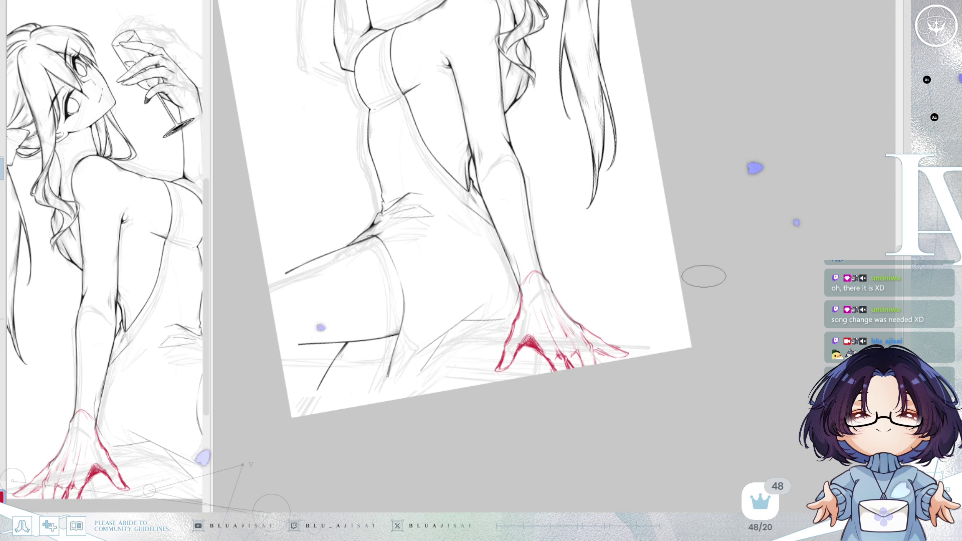
pyautogui.press('h')
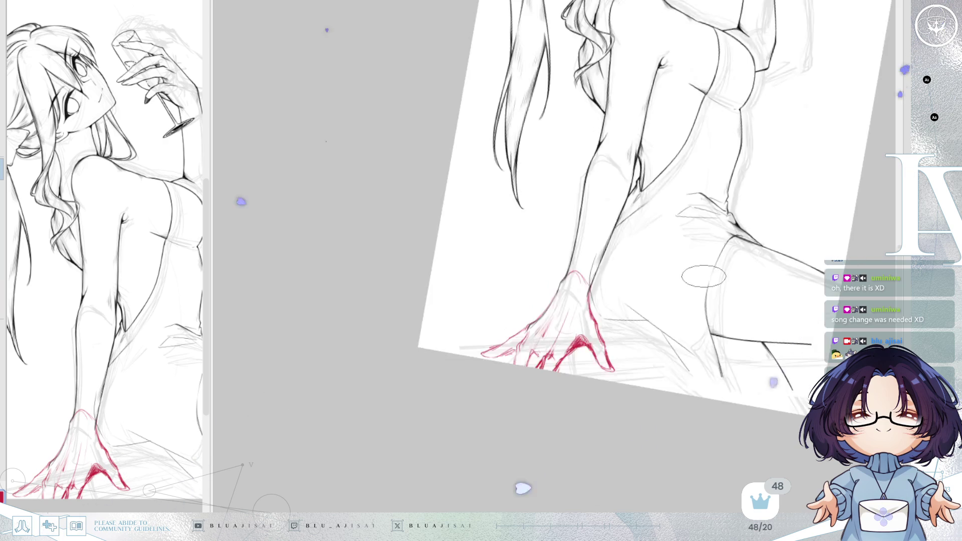
pyautogui.moveTo(732, 382); pyautogui.dragTo(635, 458)
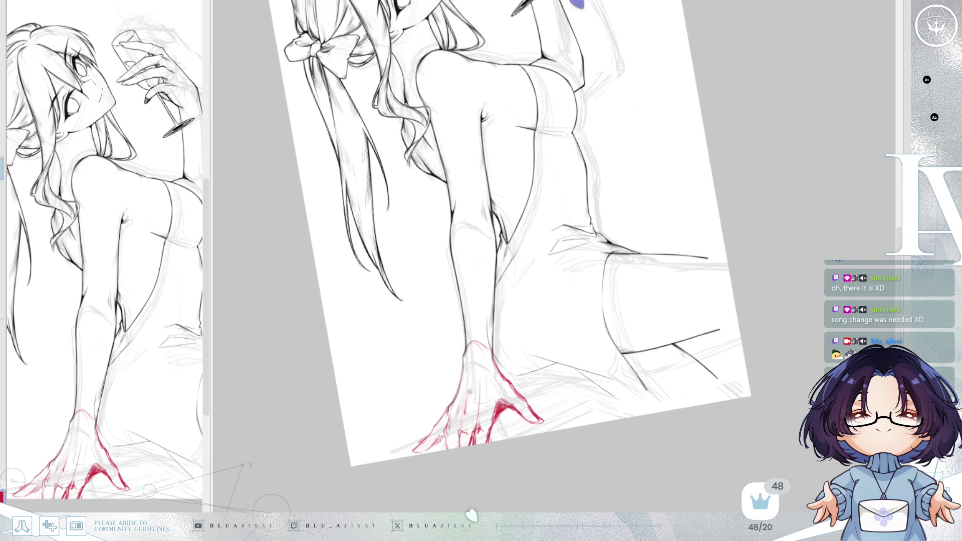
pyautogui.moveTo(551, 384); pyautogui.dragTo(614, 378)
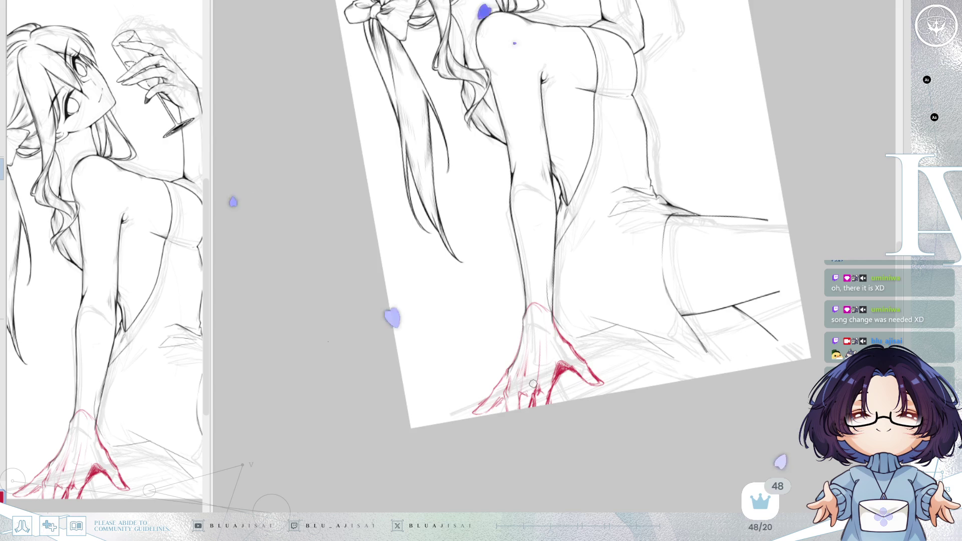
pyautogui.moveTo(532, 383); pyautogui.dragTo(443, 414)
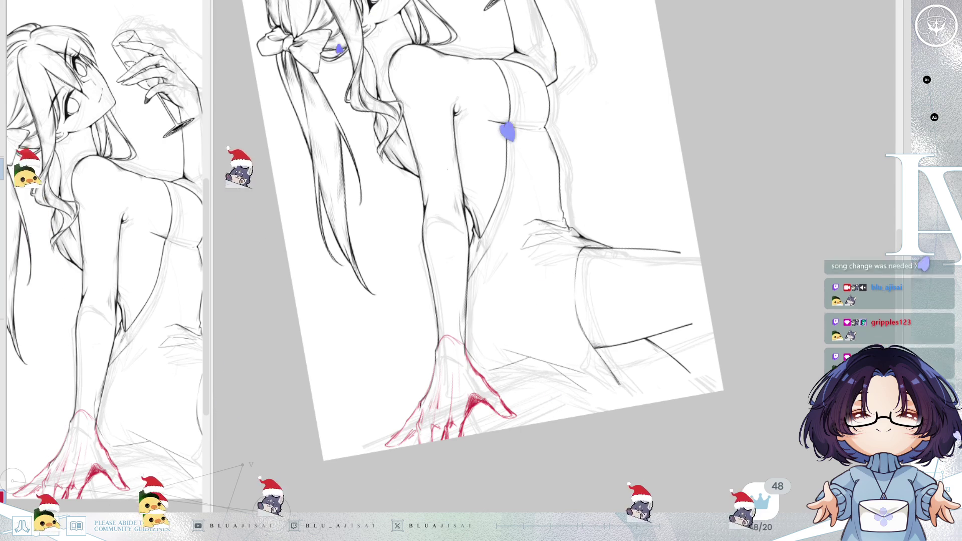
# Step: Tilt the view and draw a long red ground line across the hand, undoing it to redraw
pyautogui.press('Delete')
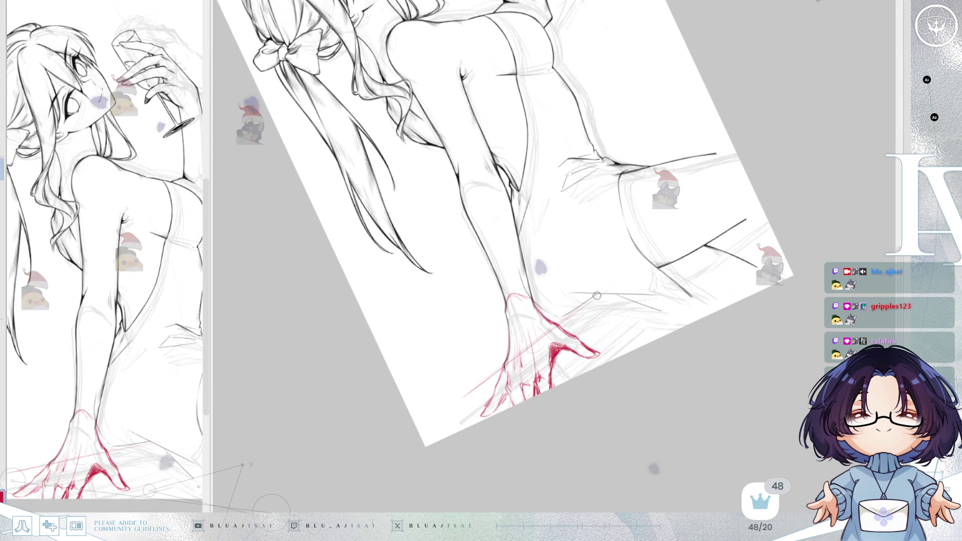
pyautogui.moveTo(639, 263)
pyautogui.mouseDown()
pyautogui.moveTo(437, 399)
pyautogui.moveTo(593, 297)
pyautogui.moveTo(486, 367)
pyautogui.mouseUp()
pyautogui.hotkey('ctrl', 'z')
pyautogui.hotkey('ctrl', 'z')
pyautogui.hotkey('ctrl', 'z')
# Step: Redraw the diagonal red ground line, doubling it with a darker line and short strokes
pyautogui.moveTo(414, 420); pyautogui.dragTo(569, 310)
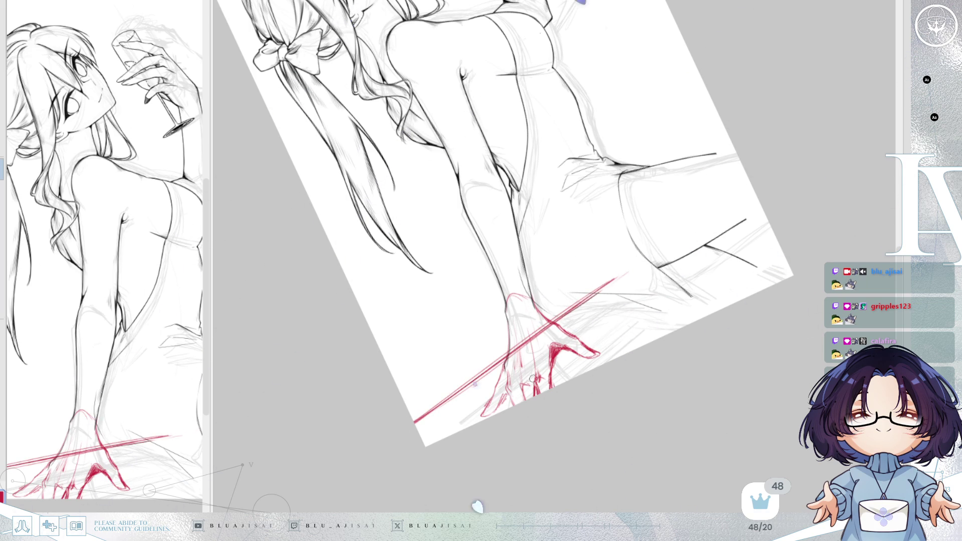
pyautogui.hotkey('ctrl', 'z')
pyautogui.moveTo(636, 305); pyautogui.dragTo(470, 428)
pyautogui.moveTo(665, 287); pyautogui.dragTo(481, 415)
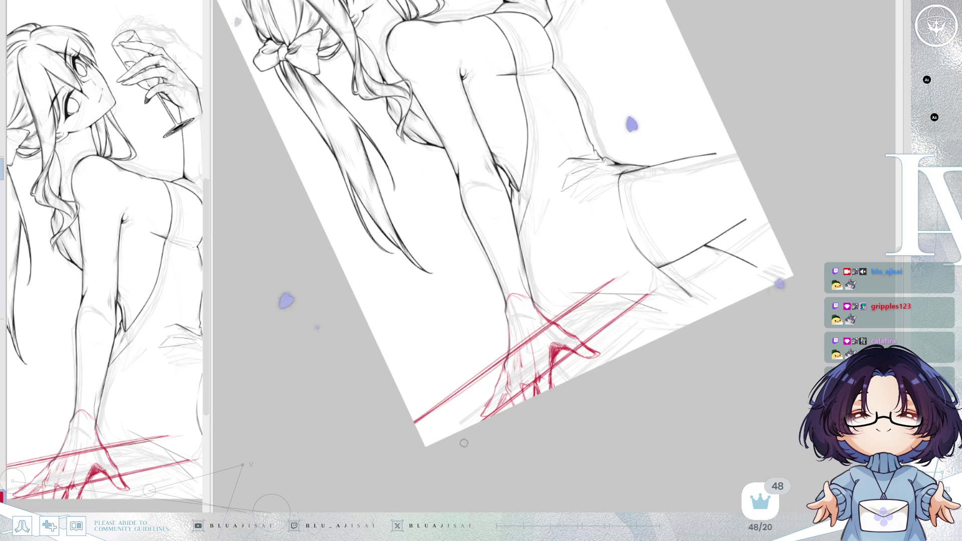
pyautogui.moveTo(666, 301); pyautogui.dragTo(592, 355)
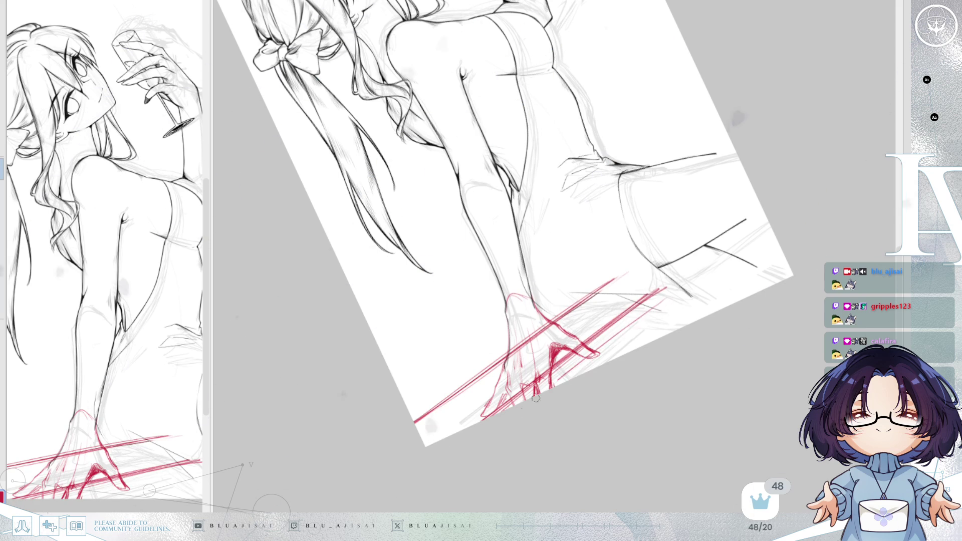
pyautogui.hotkey('ctrl', 'z')
pyautogui.moveTo(656, 307)
pyautogui.mouseDown()
pyautogui.moveTo(543, 392)
pyautogui.moveTo(669, 297)
pyautogui.mouseUp()
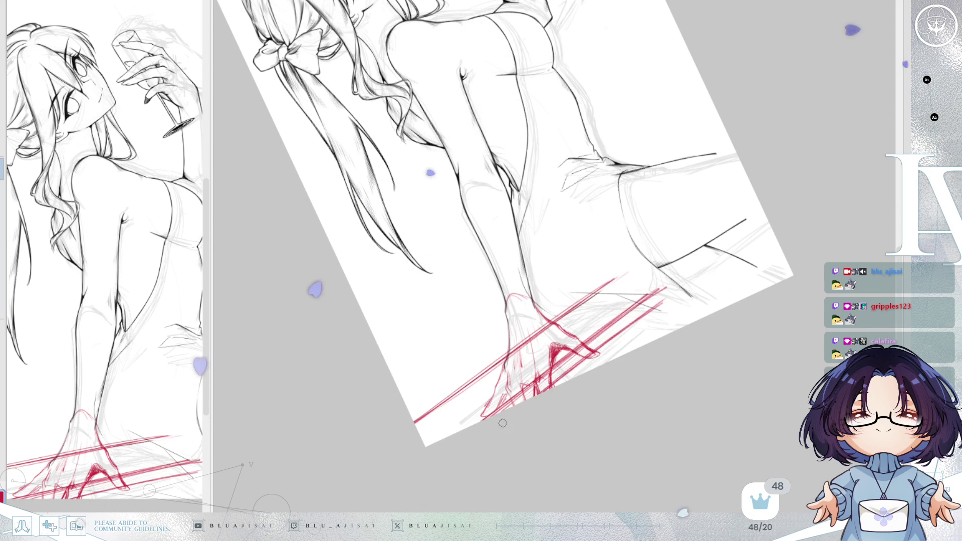
# Step: Check the ground lines mirrored and tilted, erase stray red guides near the hip, and sketch a hip diagonal
pyautogui.press('h')
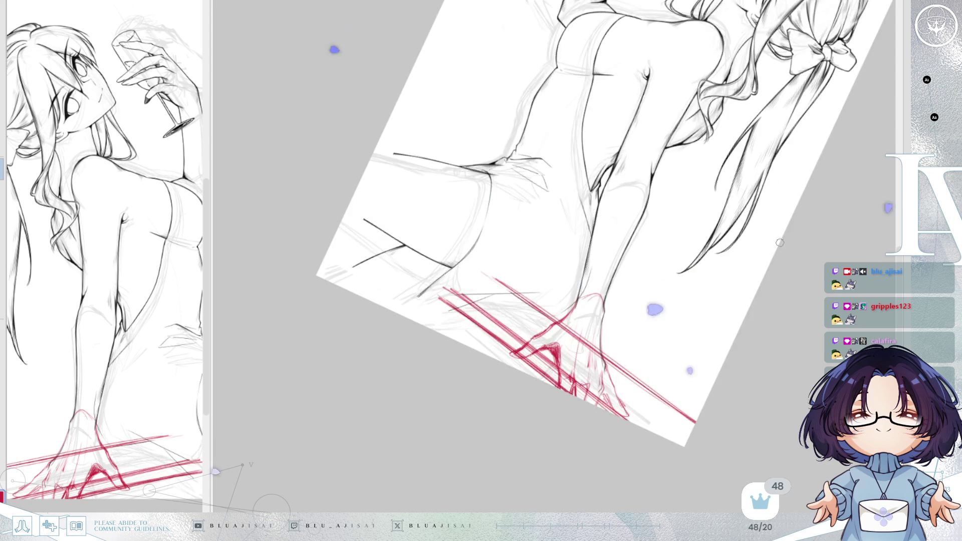
pyautogui.moveTo(820, 219)
pyautogui.mouseDown()
pyautogui.moveTo(509, 410)
pyautogui.moveTo(600, 343)
pyautogui.mouseUp()
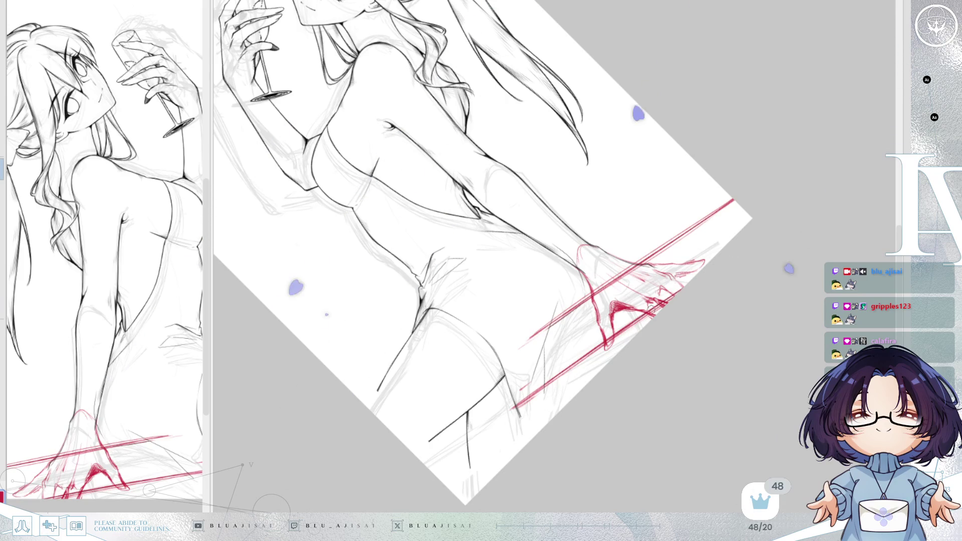
pyautogui.press('End')
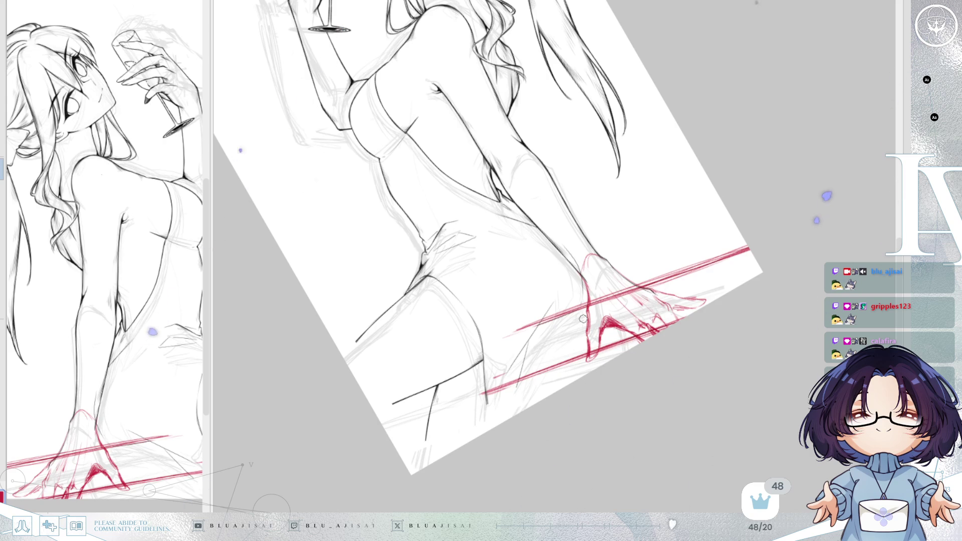
pyautogui.press('Delete')
pyautogui.press('Delete')
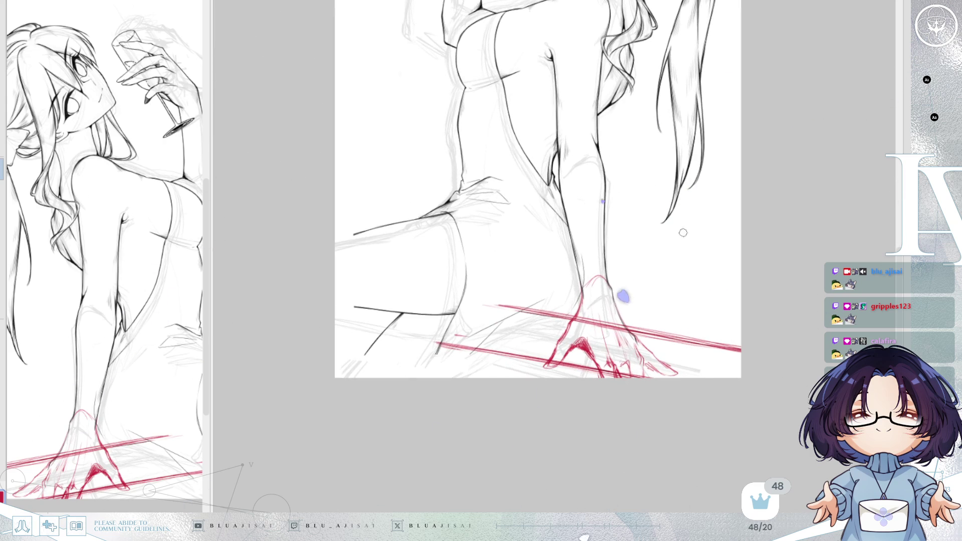
pyautogui.moveTo(681, 212); pyautogui.dragTo(702, 290)
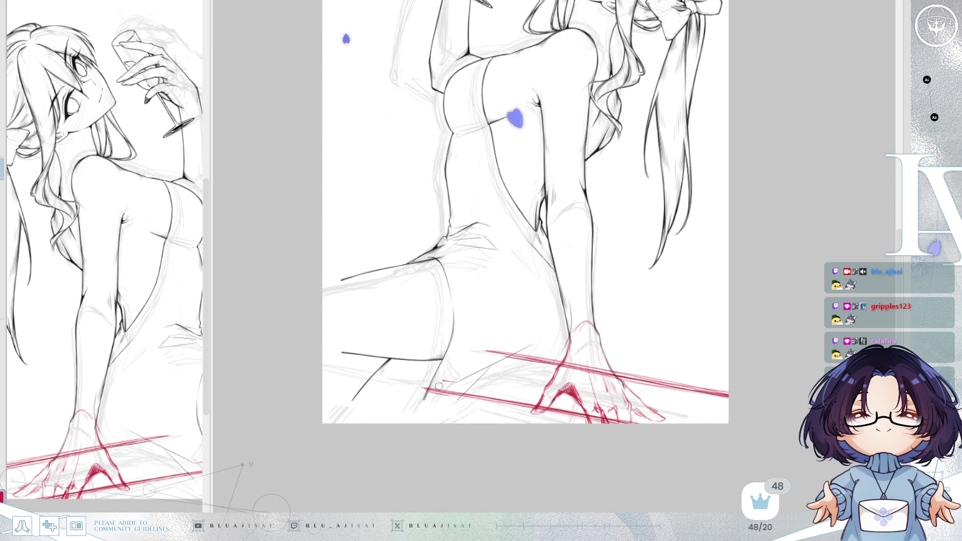
pyautogui.press('Delete')
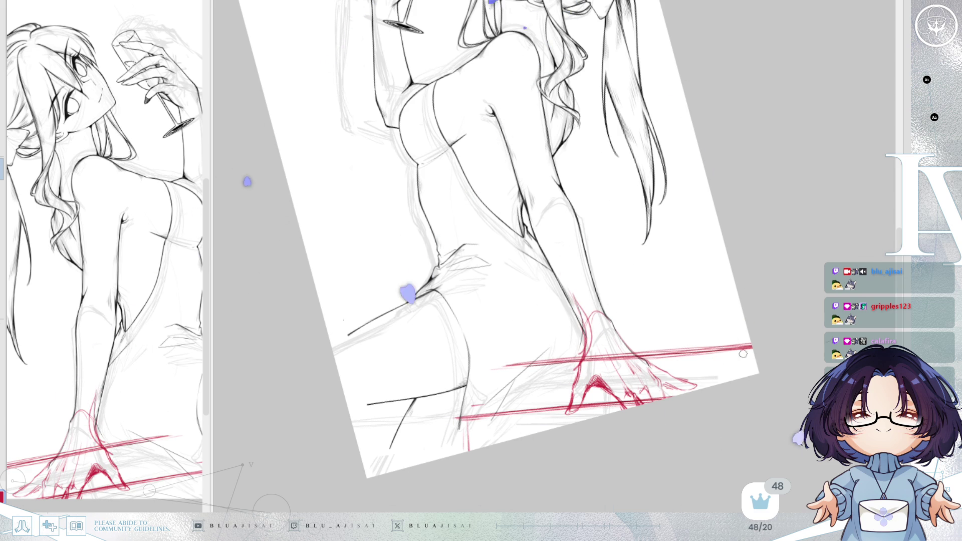
pyautogui.moveTo(502, 392); pyautogui.dragTo(461, 427)
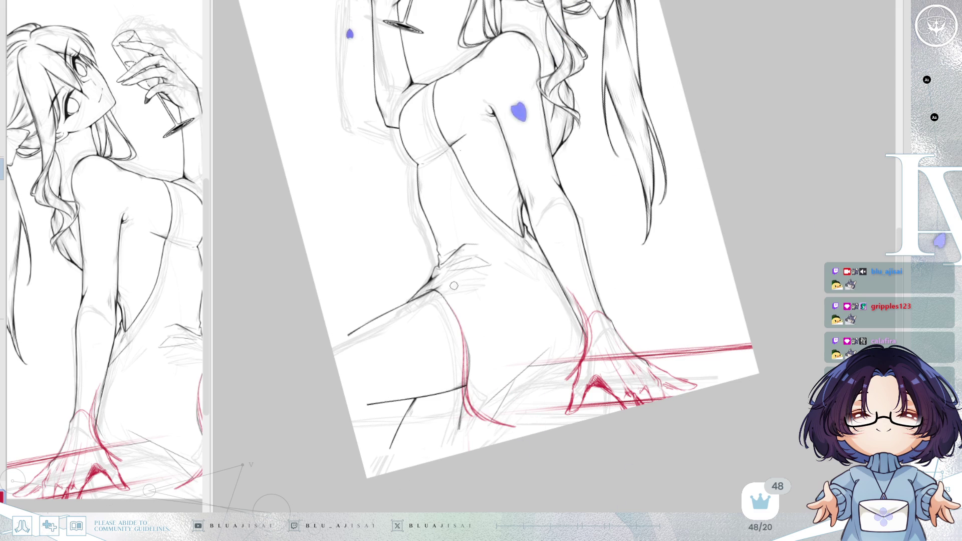
pyautogui.moveTo(452, 293); pyautogui.dragTo(517, 391)
# Step: Redraw the red stroke higher, erase the old hip line, and redraw the red hip curve downward
pyautogui.hotkey('ctrl', 'z')
pyautogui.moveTo(444, 272); pyautogui.dragTo(519, 383)
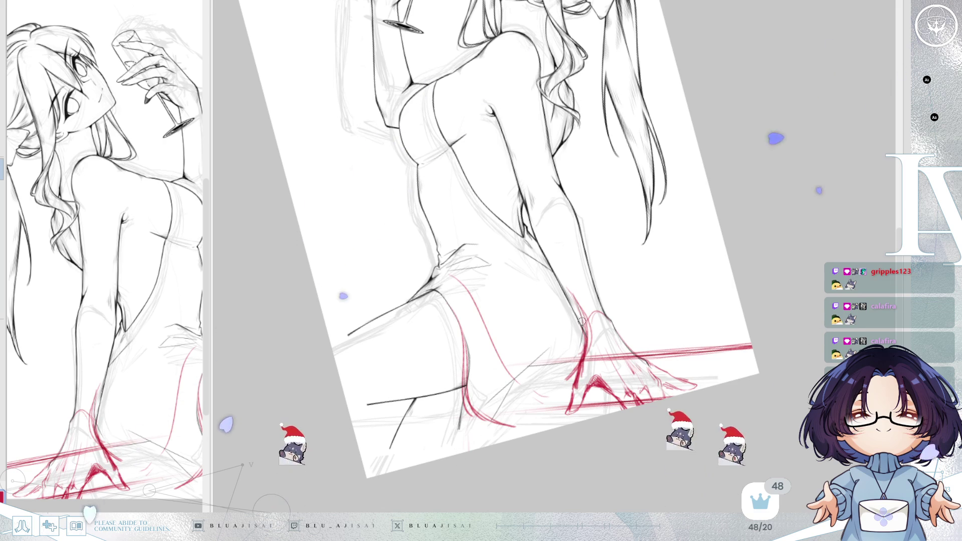
pyautogui.moveTo(583, 328)
pyautogui.mouseDown()
pyautogui.moveTo(630, 307)
pyautogui.moveTo(623, 316)
pyautogui.mouseUp()
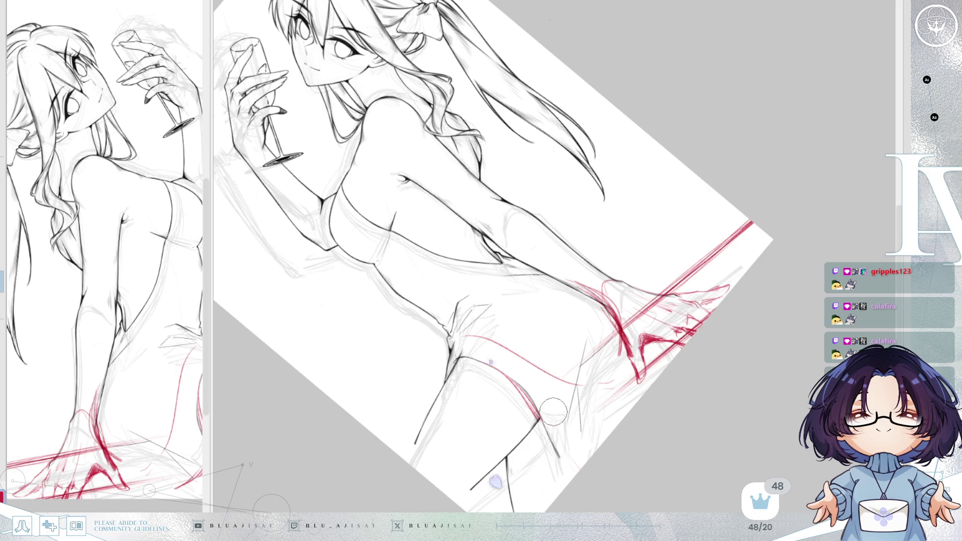
pyautogui.moveTo(546, 422); pyautogui.dragTo(644, 351)
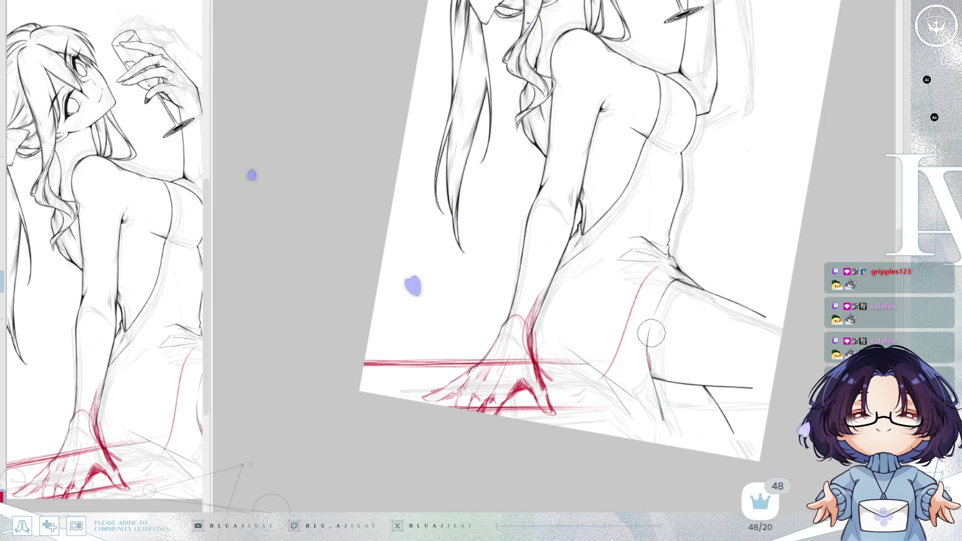
pyautogui.moveTo(631, 316); pyautogui.dragTo(580, 387)
pyautogui.moveTo(637, 279)
pyautogui.mouseDown()
pyautogui.moveTo(676, 280)
pyautogui.moveTo(638, 368)
pyautogui.mouseUp()
pyautogui.moveTo(665, 285); pyautogui.dragTo(622, 371)
pyautogui.moveTo(651, 315)
pyautogui.mouseDown()
pyautogui.moveTo(633, 366)
pyautogui.moveTo(581, 380)
pyautogui.moveTo(707, 305)
pyautogui.mouseUp()
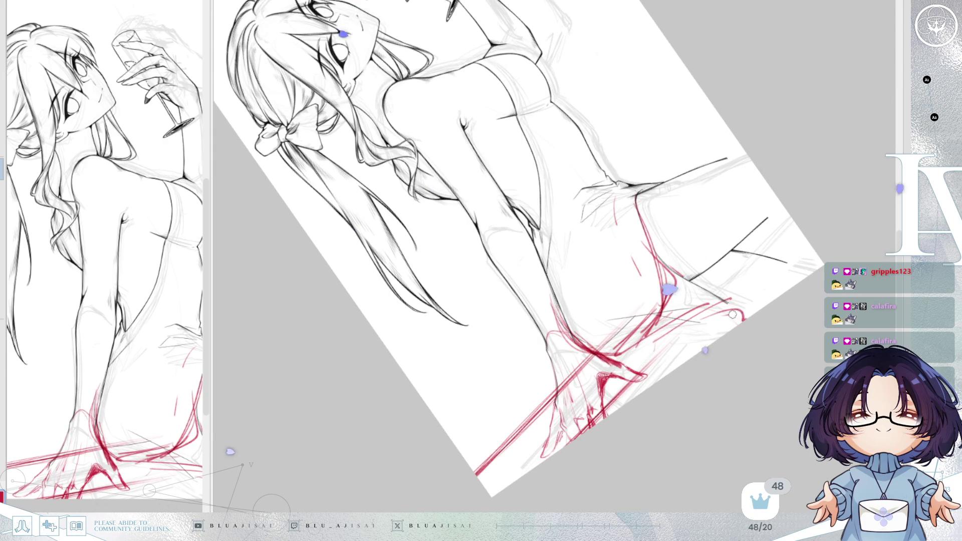
# Step: Flip and rotate to check, erase red strokes on the thigh, and redraw the leg contour
pyautogui.moveTo(675, 284); pyautogui.dragTo(645, 324)
pyautogui.press('h')
pyautogui.moveTo(726, 290); pyautogui.dragTo(752, 248)
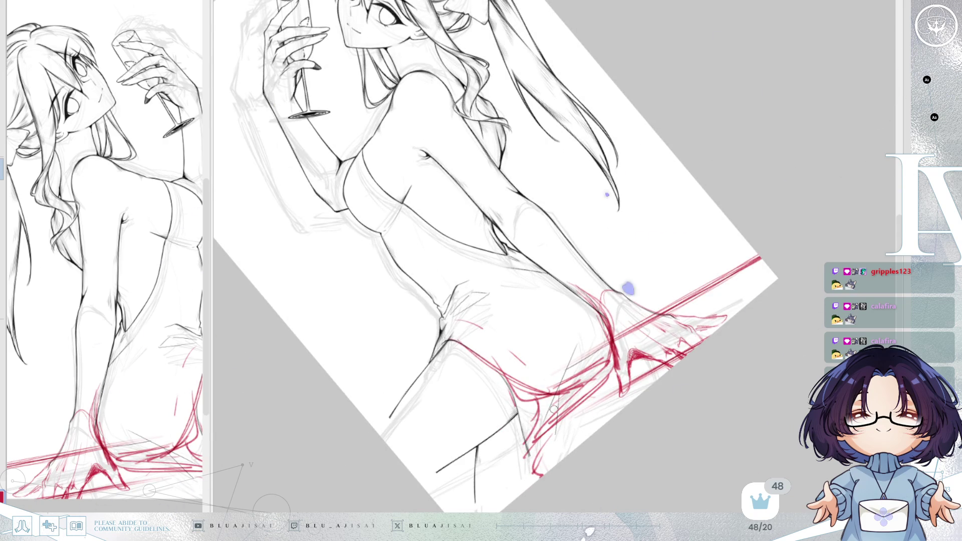
pyautogui.moveTo(632, 281); pyautogui.dragTo(570, 375)
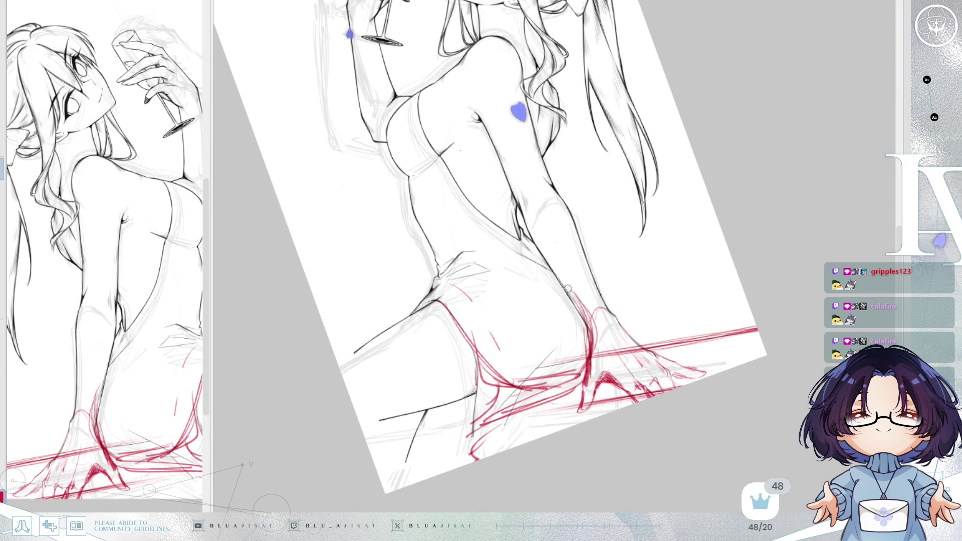
pyautogui.moveTo(586, 332); pyautogui.dragTo(652, 254)
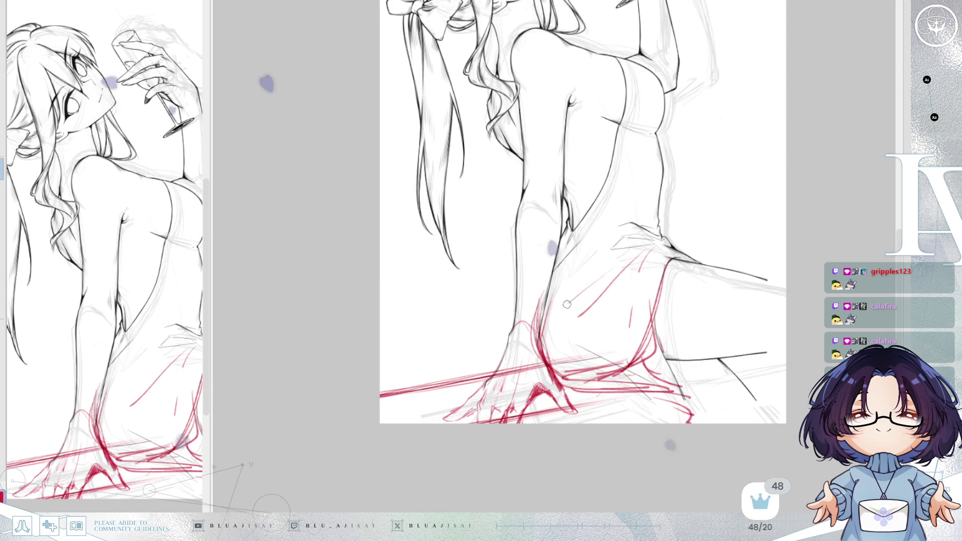
pyautogui.moveTo(622, 331); pyautogui.dragTo(611, 273)
pyautogui.moveTo(639, 345)
pyautogui.mouseDown()
pyautogui.moveTo(663, 284)
pyautogui.moveTo(650, 331)
pyautogui.mouseUp()
pyautogui.moveTo(672, 260); pyautogui.dragTo(646, 342)
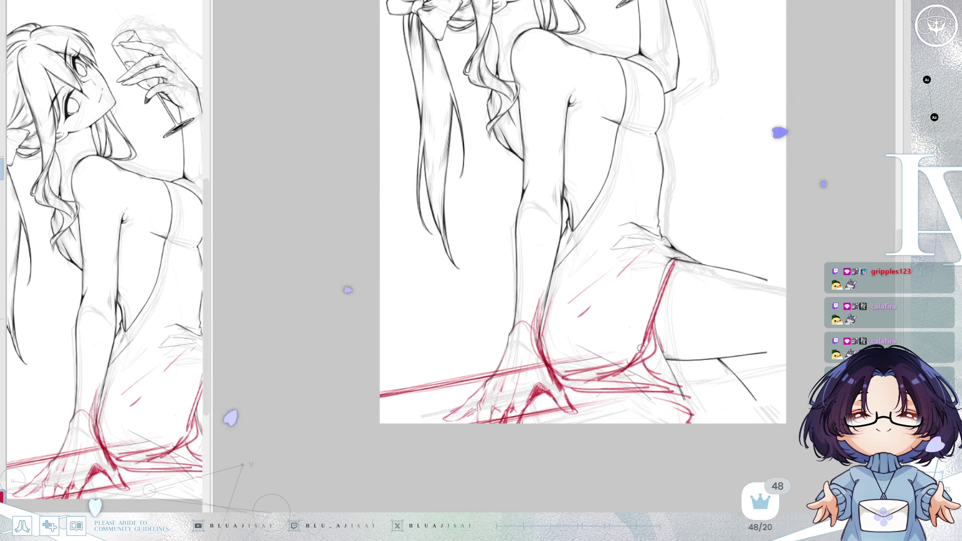
pyautogui.moveTo(678, 282); pyautogui.dragTo(678, 311)
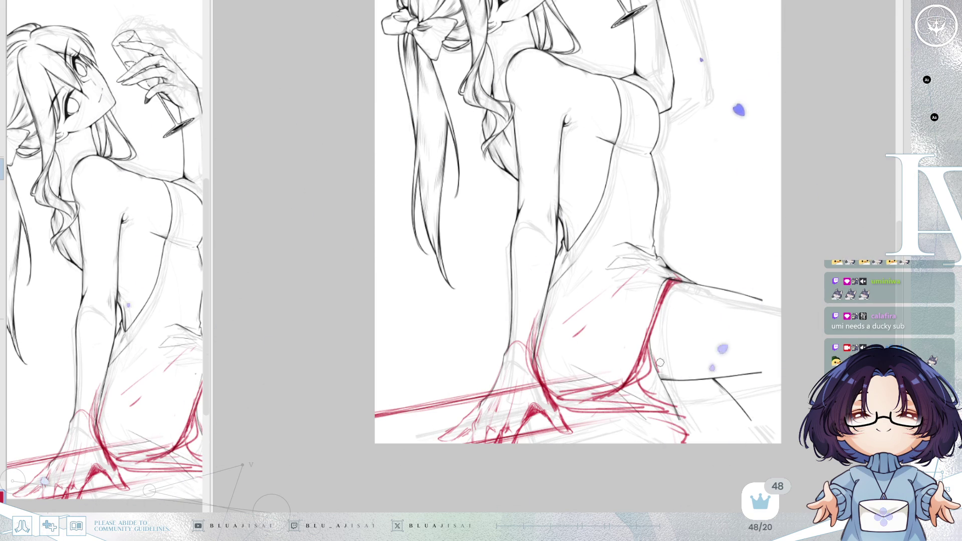
pyautogui.moveTo(704, 363); pyautogui.dragTo(685, 343)
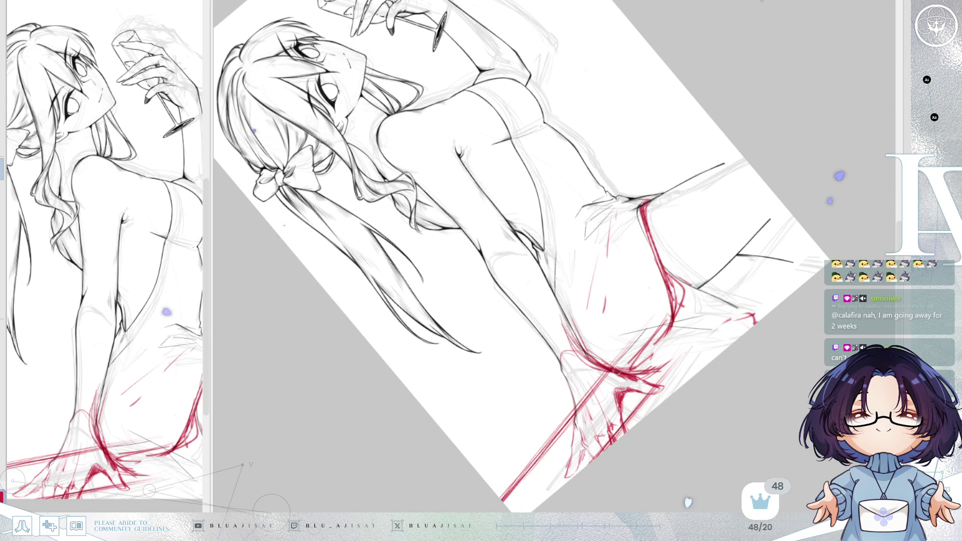
# Step: Draw a red diagonal ground stroke at the buttock, then mirror and reset the view to check it
pyautogui.moveTo(673, 365); pyautogui.dragTo(732, 301)
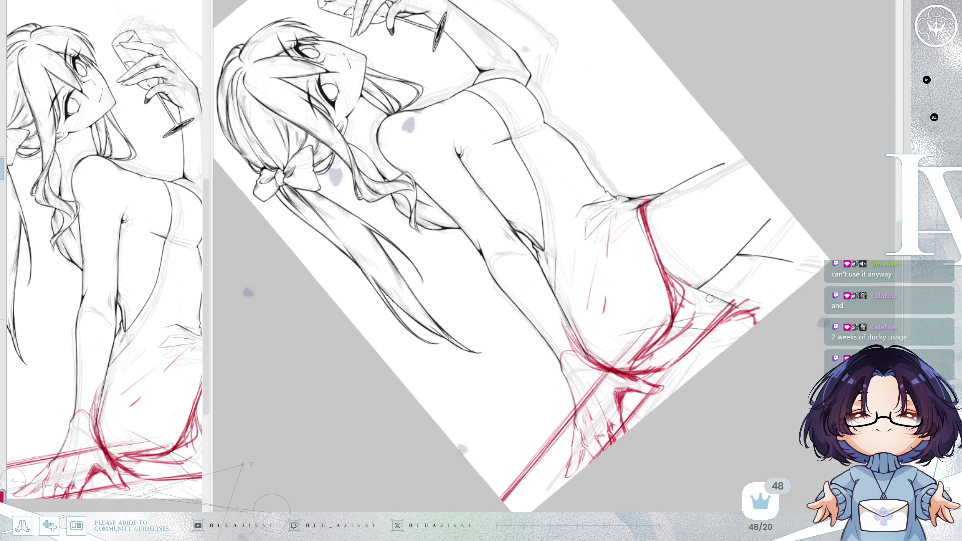
pyautogui.press('h')
pyautogui.press('Home')
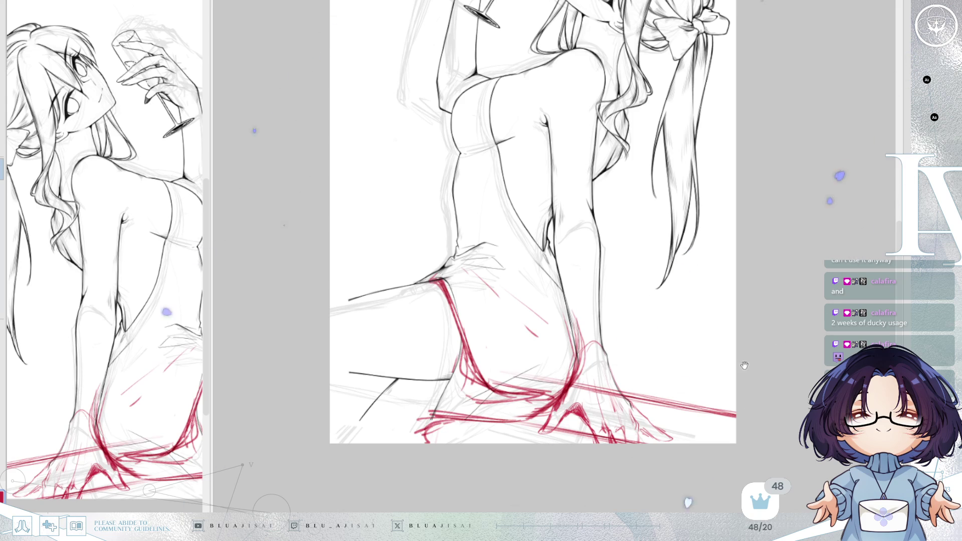
pyautogui.moveTo(746, 380); pyautogui.dragTo(747, 376)
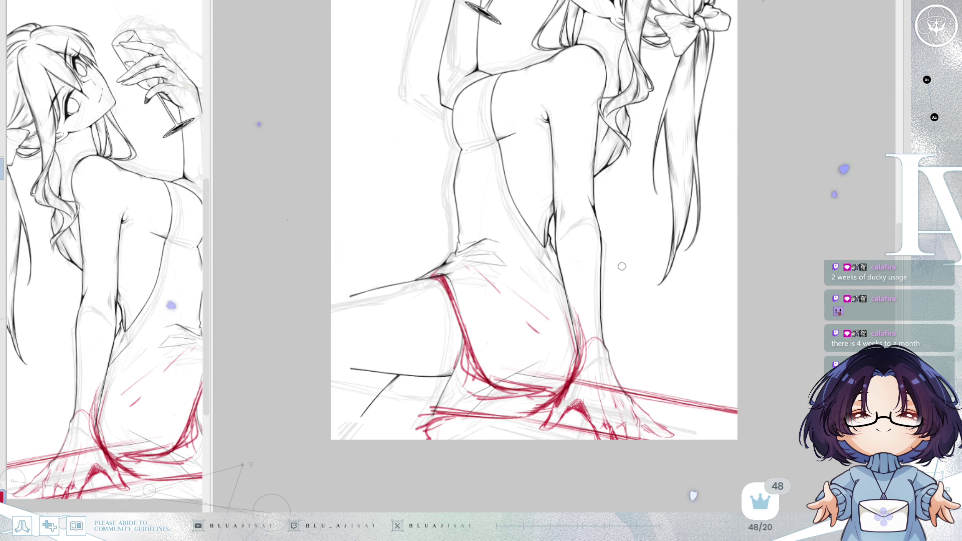
pyautogui.moveTo(635, 266); pyautogui.dragTo(600, 309)
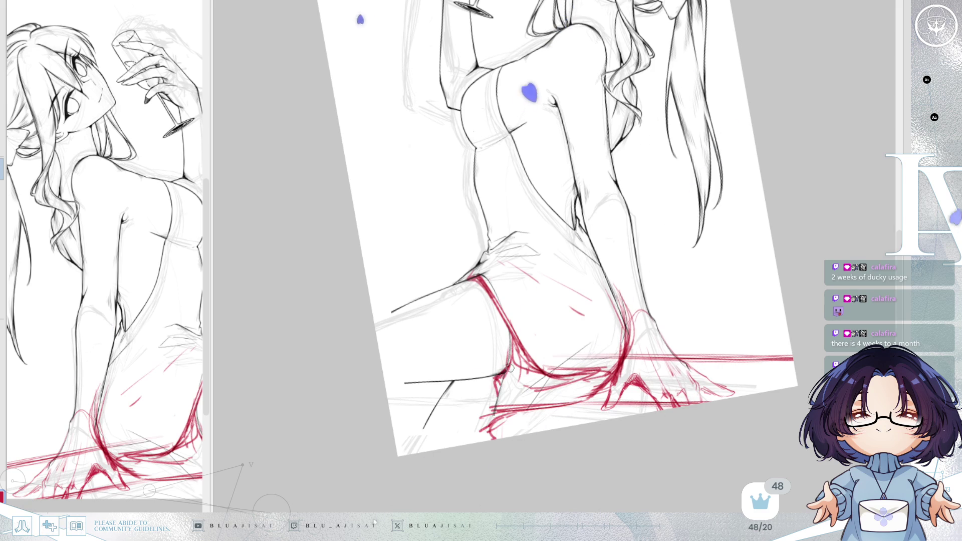
# Step: Add a red lower-leg stroke, then erase and reshape the red strokes at the lower hip
pyautogui.moveTo(497, 374); pyautogui.dragTo(464, 441)
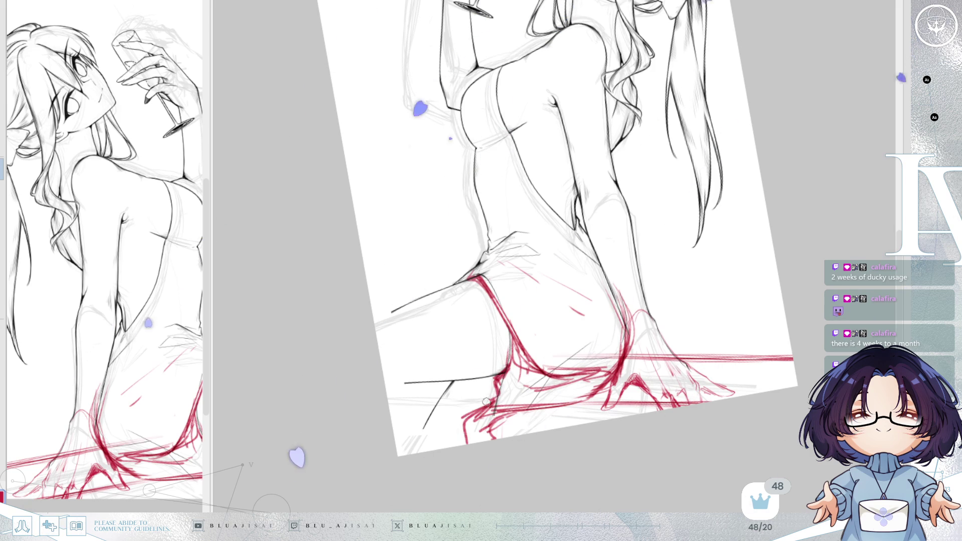
pyautogui.moveTo(492, 398)
pyautogui.mouseDown()
pyautogui.moveTo(631, 358)
pyautogui.moveTo(579, 397)
pyautogui.mouseUp()
pyautogui.press('Delete')
pyautogui.press('Delete')
pyautogui.moveTo(587, 354); pyautogui.dragTo(558, 407)
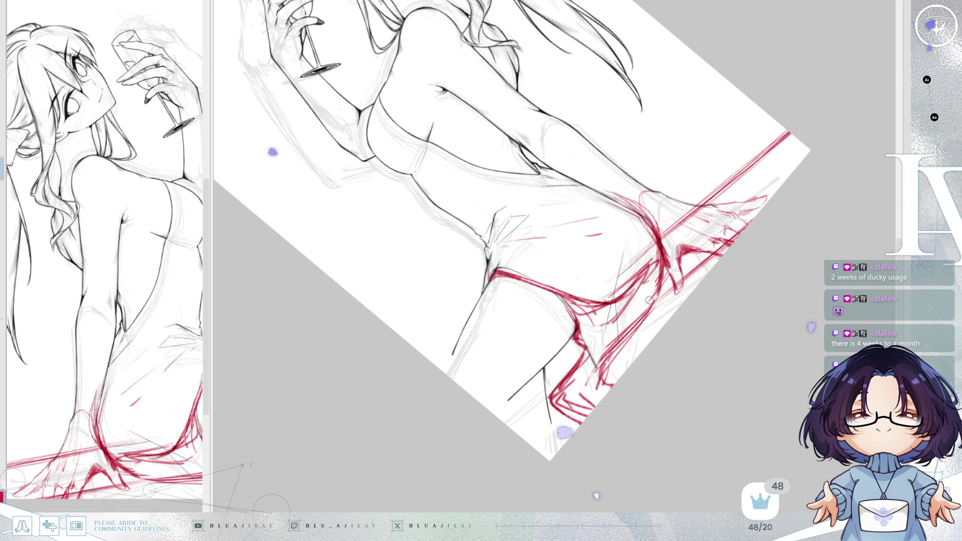
pyautogui.moveTo(607, 352); pyautogui.dragTo(642, 349)
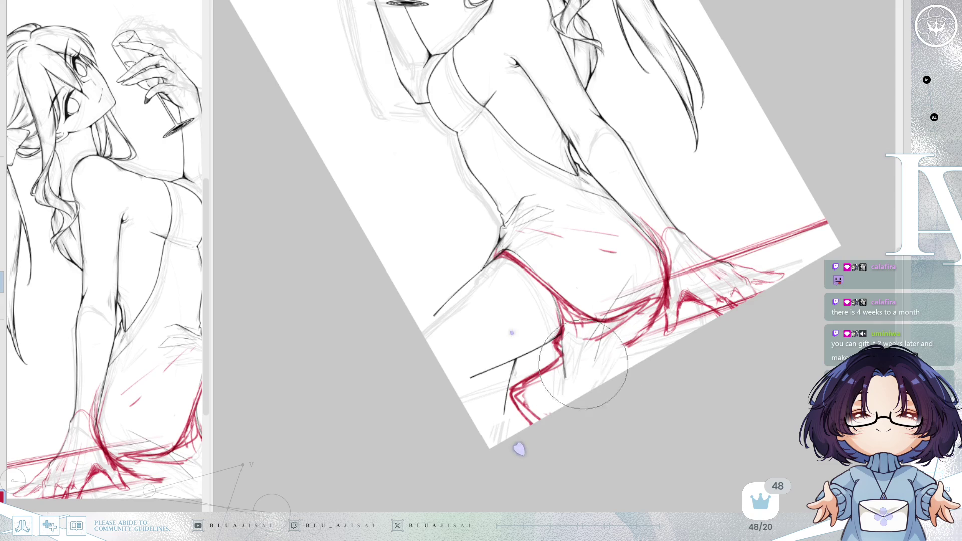
pyautogui.moveTo(556, 353); pyautogui.dragTo(526, 410)
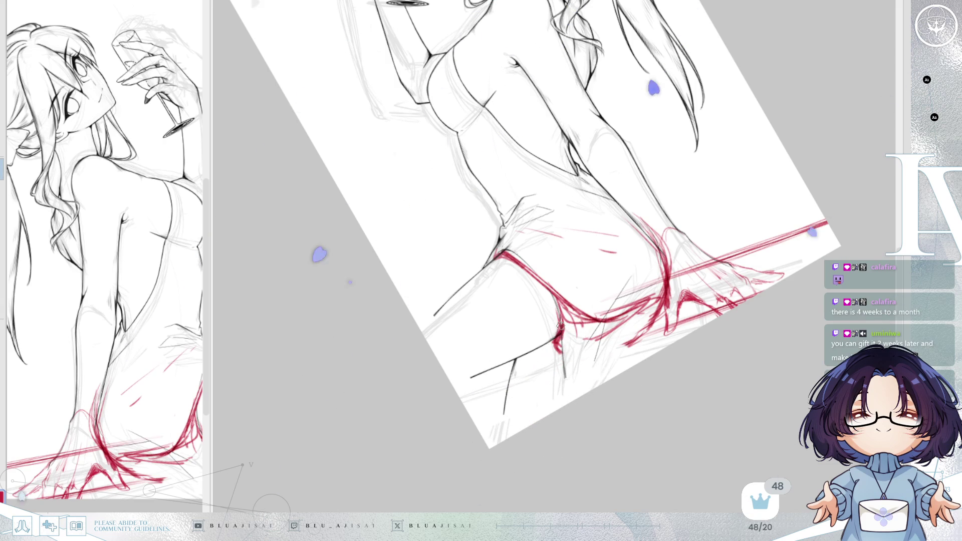
# Step: Draw red leg curves down from the hip, restore an over-erased area, and stroke along the perspective line
pyautogui.moveTo(560, 337)
pyautogui.mouseDown()
pyautogui.moveTo(522, 394)
pyautogui.moveTo(535, 420)
pyautogui.mouseUp()
pyautogui.moveTo(647, 324)
pyautogui.mouseDown()
pyautogui.moveTo(556, 393)
pyautogui.moveTo(557, 380)
pyautogui.mouseUp()
pyautogui.moveTo(657, 316)
pyautogui.mouseDown()
pyautogui.moveTo(630, 369)
pyautogui.moveTo(788, 247)
pyautogui.moveTo(487, 425)
pyautogui.mouseUp()
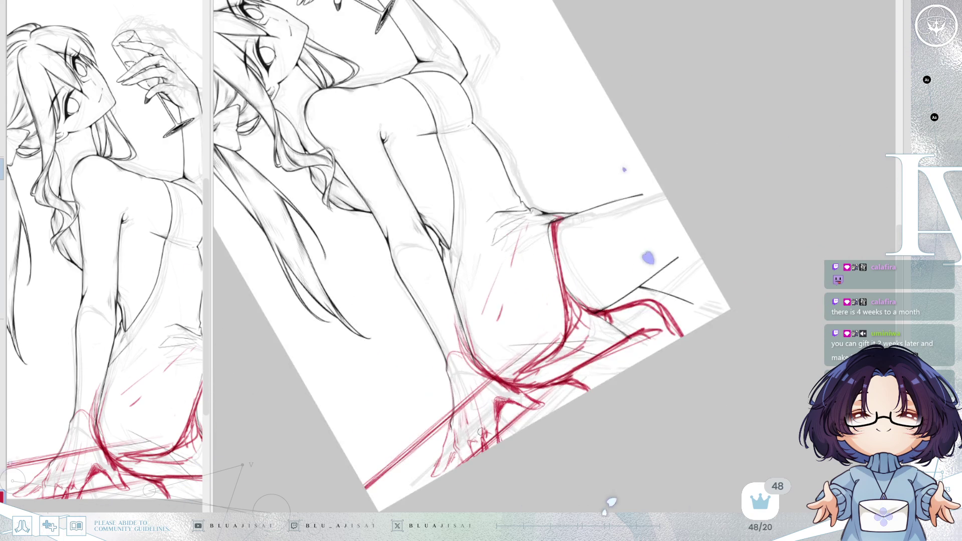
pyautogui.press('e')
pyautogui.moveTo(601, 376)
pyautogui.mouseDown()
pyautogui.moveTo(665, 316)
pyautogui.moveTo(676, 333)
pyautogui.mouseUp()
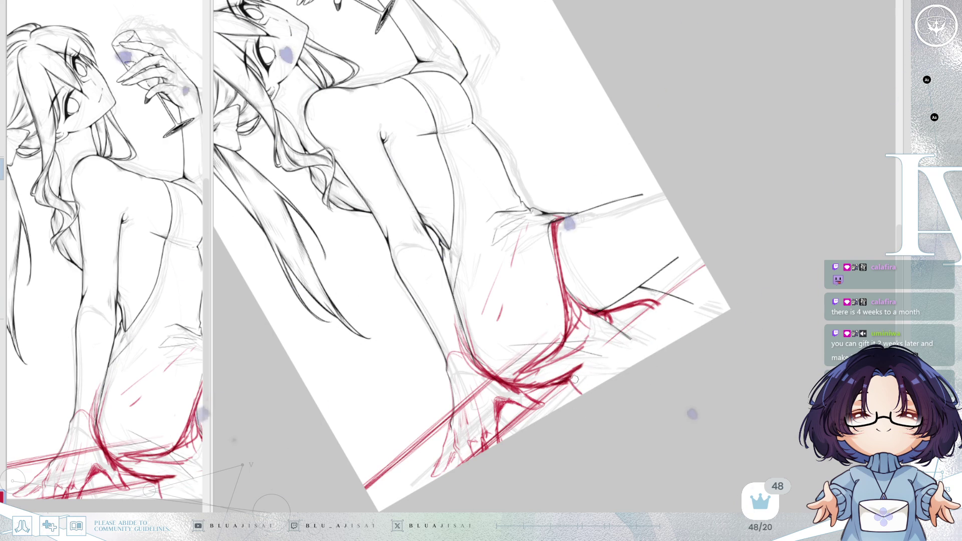
pyautogui.hotkey('ctrl', 'z')
pyautogui.hotkey('ctrl', 'z')
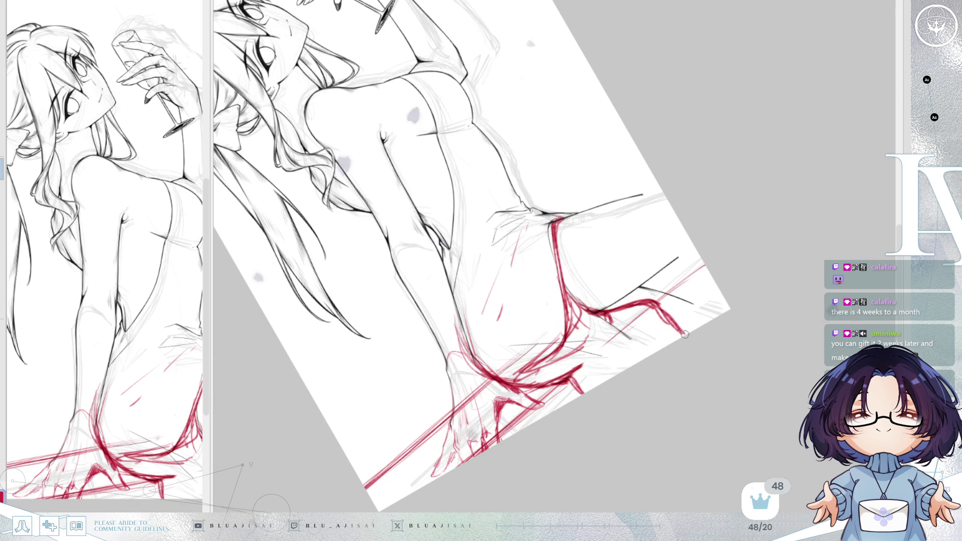
pyautogui.moveTo(654, 315); pyautogui.dragTo(600, 357)
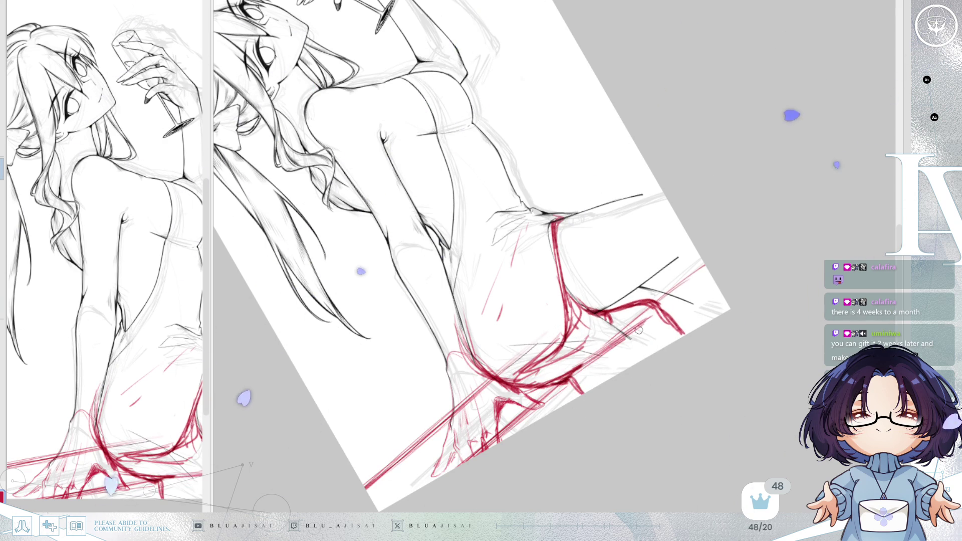
# Step: Flip the view and level the seat line to check, then reset rotation and unmirror
pyautogui.press('m')
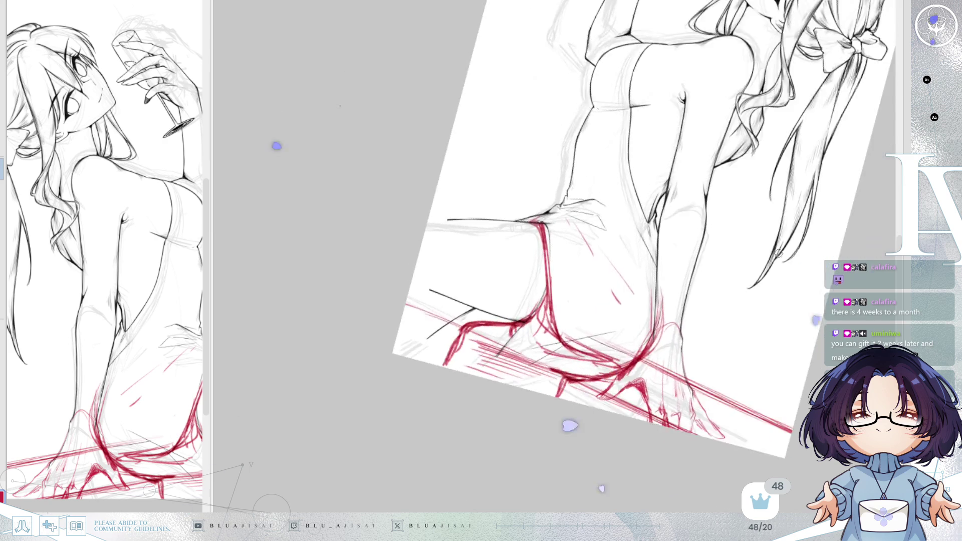
pyautogui.moveTo(608, 481); pyautogui.dragTo(778, 252)
pyautogui.press('Delete')
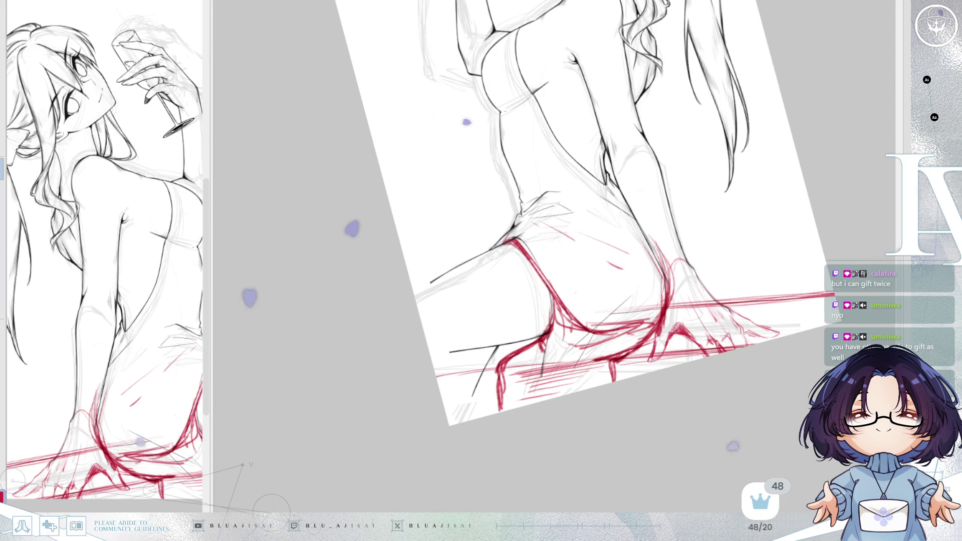
pyautogui.press('Delete')
pyautogui.press('Insert')
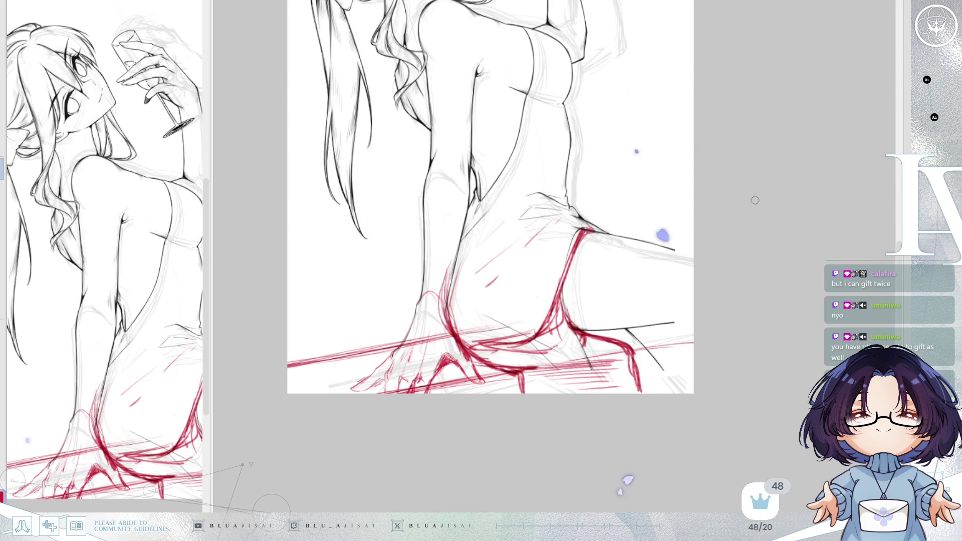
pyautogui.moveTo(633, 327); pyautogui.dragTo(525, 370)
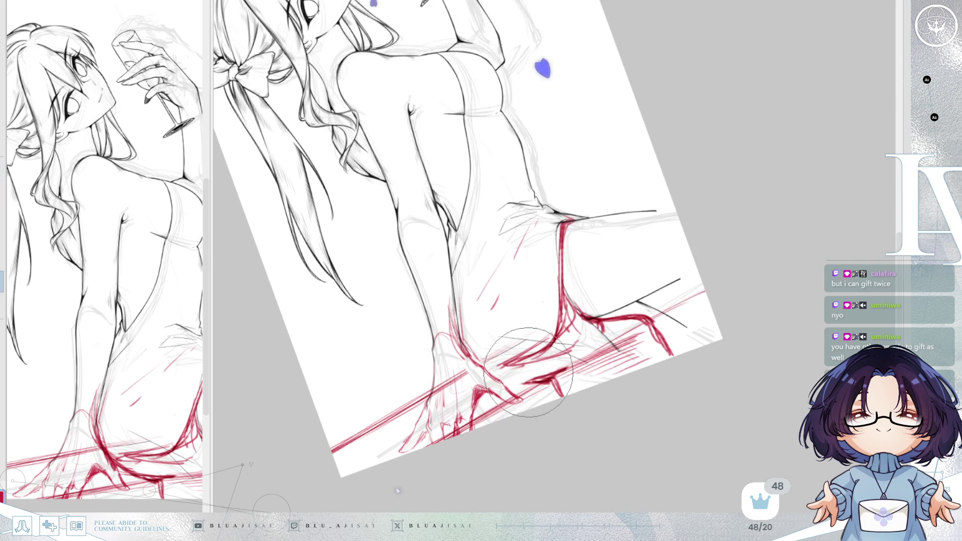
# Step: Erase the faint red hatch strokes near the lower legs and hip
pyautogui.moveTo(567, 347); pyautogui.dragTo(570, 404)
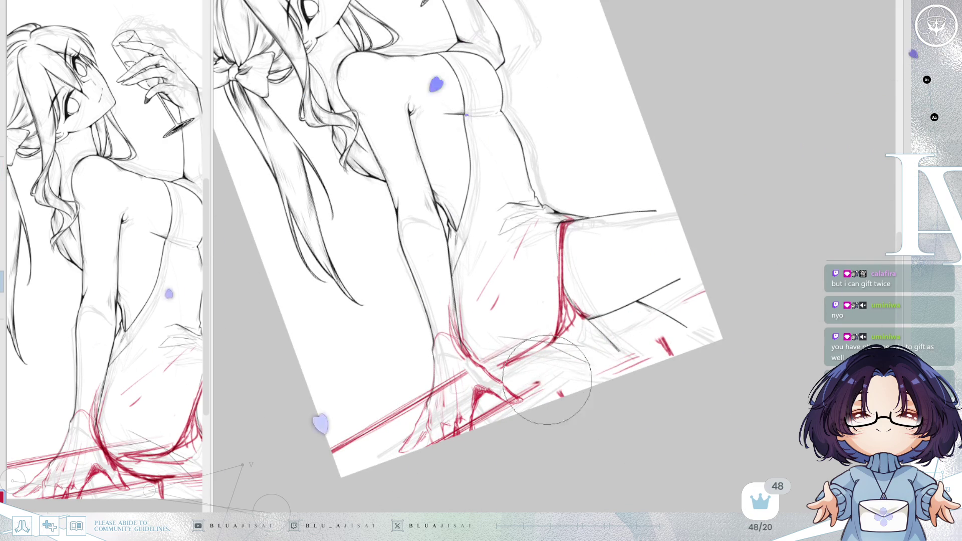
pyautogui.moveTo(655, 354)
pyautogui.mouseDown()
pyautogui.moveTo(645, 301)
pyautogui.moveTo(662, 339)
pyautogui.moveTo(652, 322)
pyautogui.mouseUp()
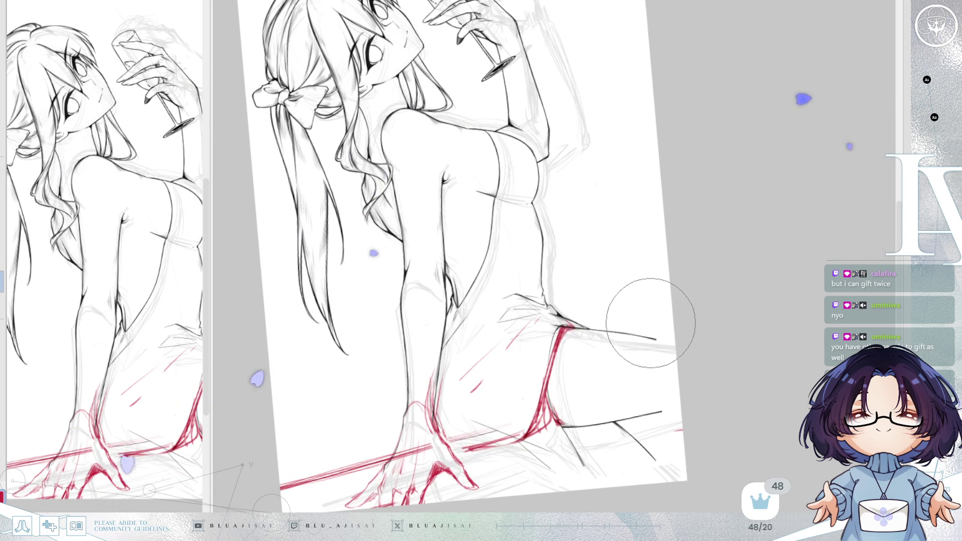
pyautogui.moveTo(644, 317); pyautogui.dragTo(644, 343)
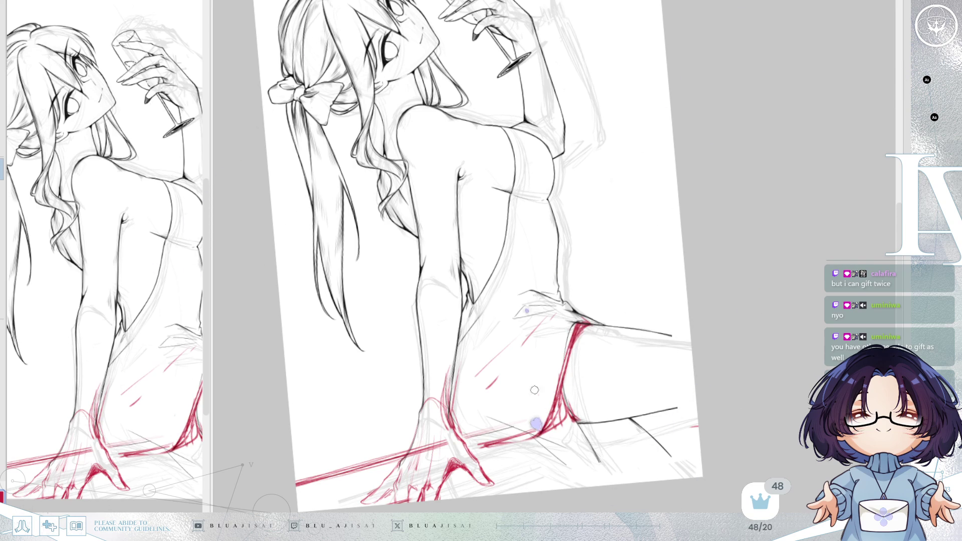
pyautogui.moveTo(525, 342)
pyautogui.mouseDown()
pyautogui.moveTo(499, 432)
pyautogui.moveTo(537, 489)
pyautogui.mouseUp()
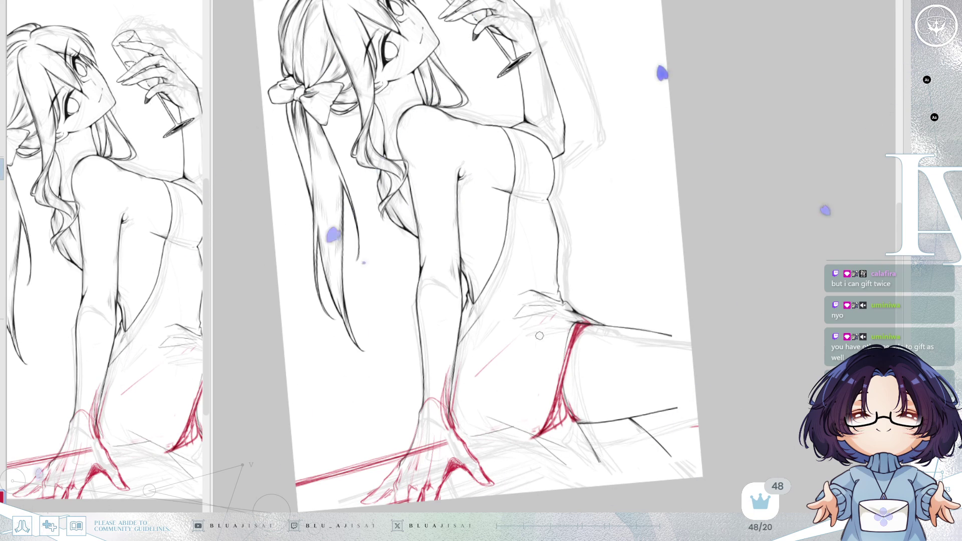
# Step: Add new red hatch strokes along the hip and torso, undoing the stray one
pyautogui.moveTo(550, 317)
pyautogui.mouseDown()
pyautogui.moveTo(496, 383)
pyautogui.moveTo(473, 456)
pyautogui.mouseUp()
pyautogui.moveTo(524, 348); pyautogui.dragTo(474, 449)
pyautogui.press('e')
pyautogui.press('e')
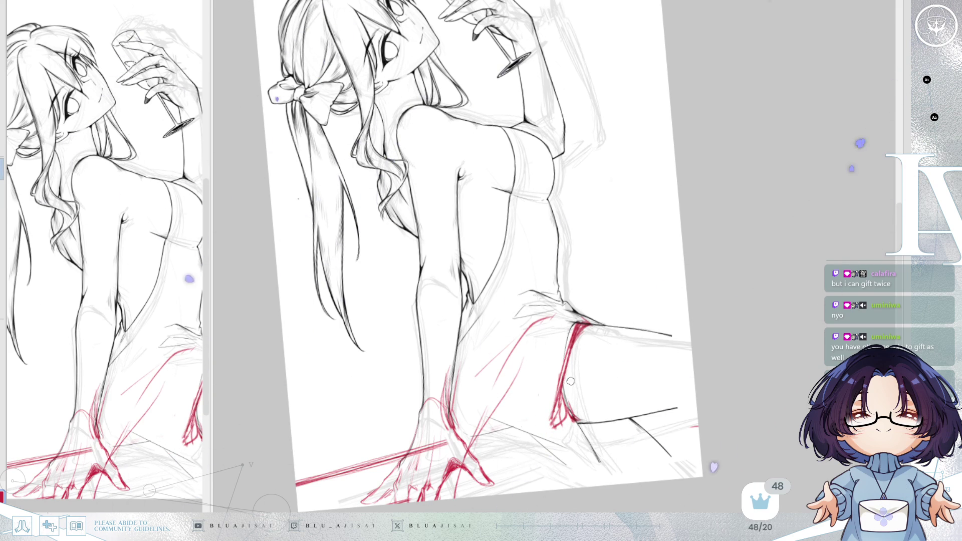
pyautogui.hotkey('ctrl', 'z')
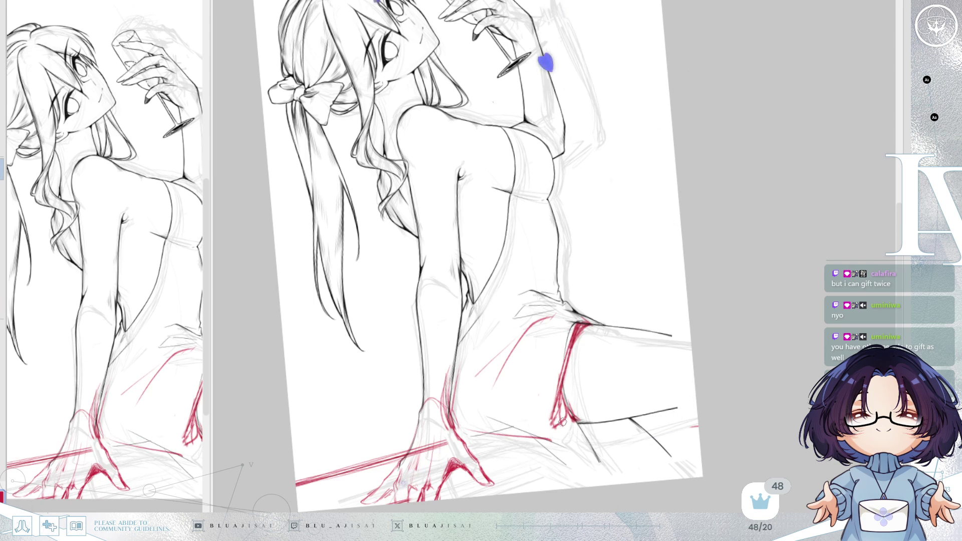
pyautogui.press('Home')
pyautogui.press('h')
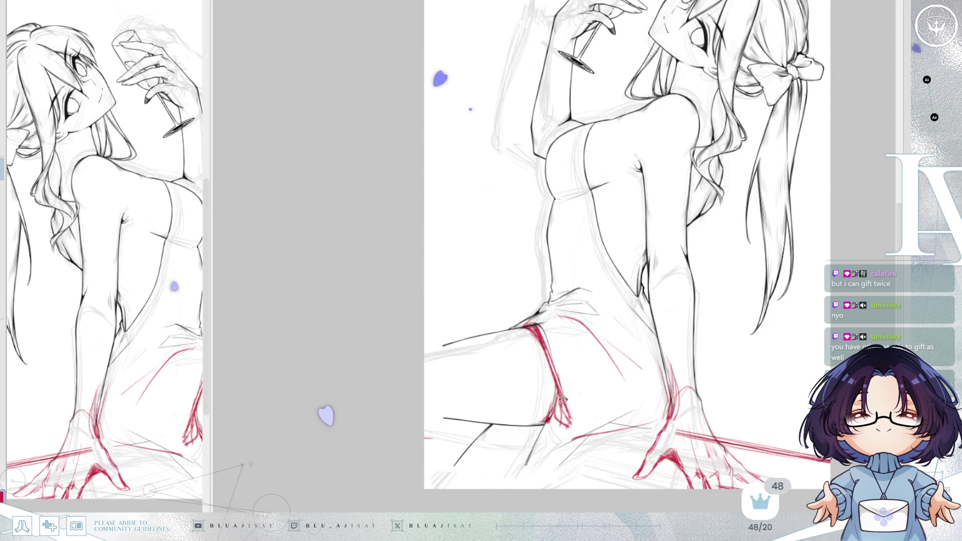
# Step: Sketch long red strokes down the lower leg and one along the thigh
pyautogui.press('Delete')
pyautogui.scroll(-1, 560, 402)
pyautogui.scroll(-1, 659, 339)
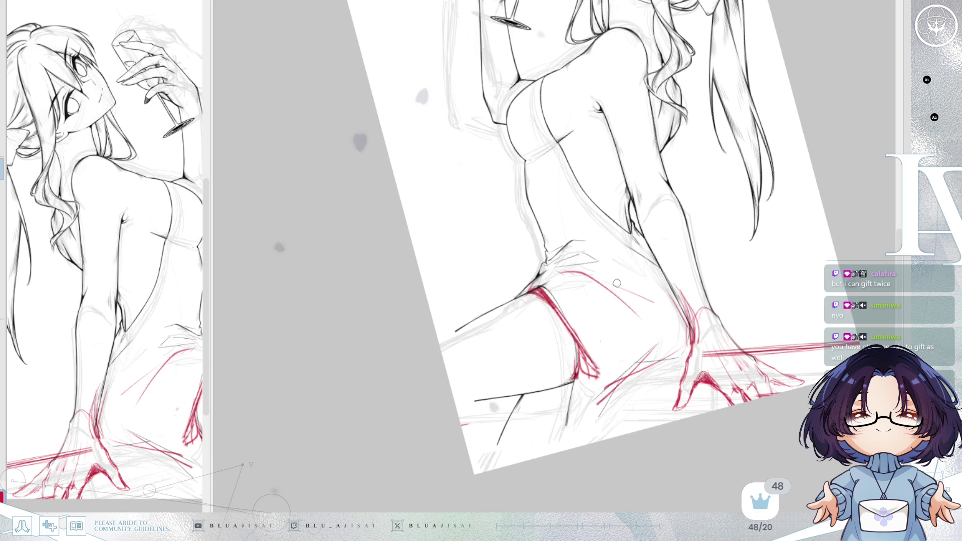
pyautogui.scroll(-1, 615, 297)
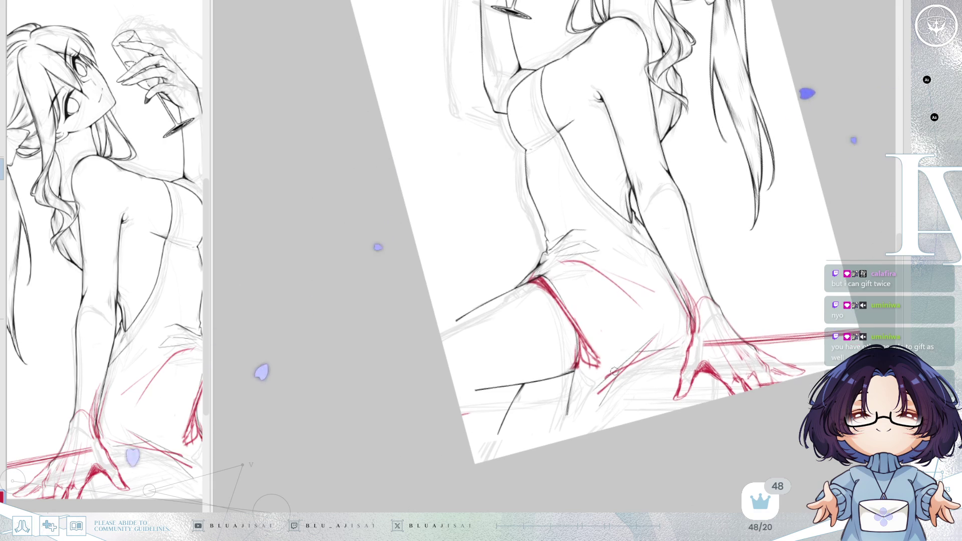
pyautogui.scroll(-1, 608, 386)
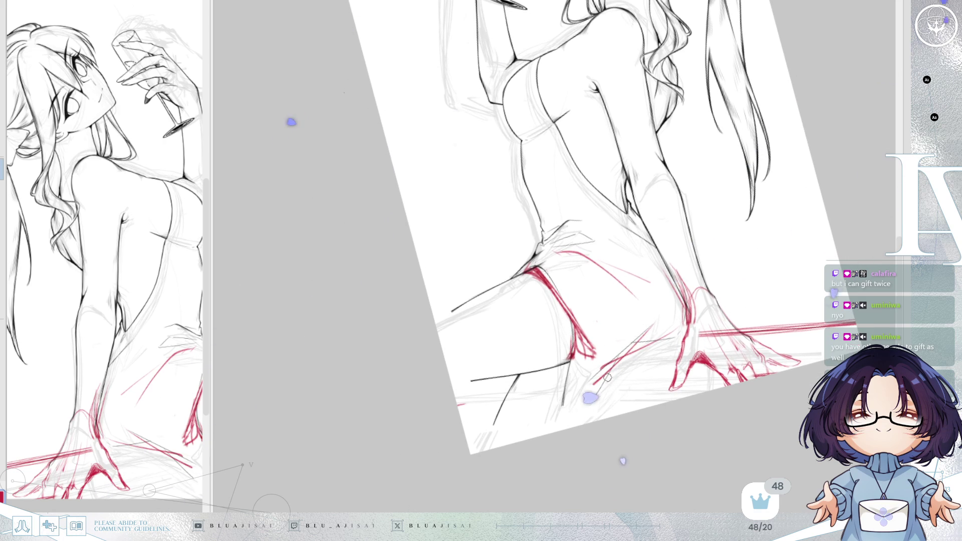
pyautogui.scroll(1, 618, 394)
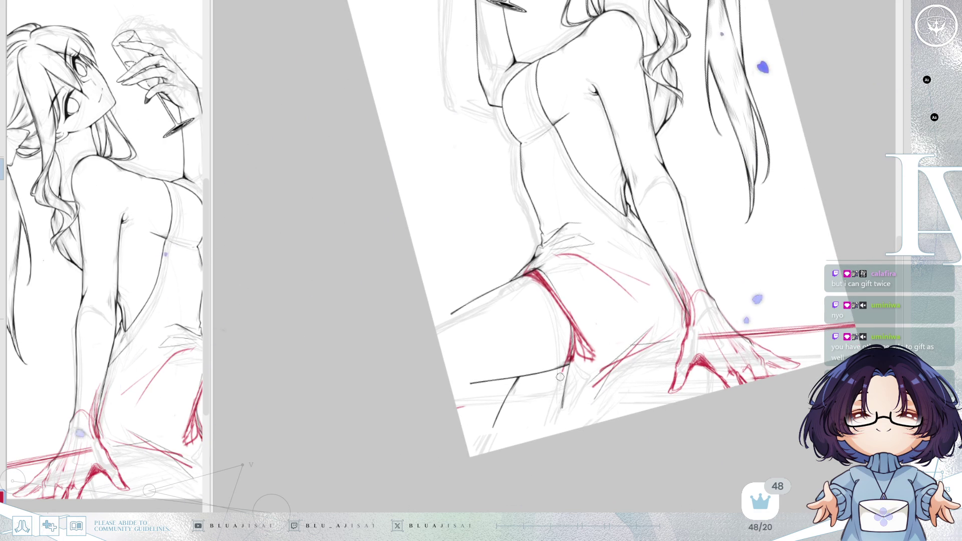
pyautogui.scroll(1, 554, 348)
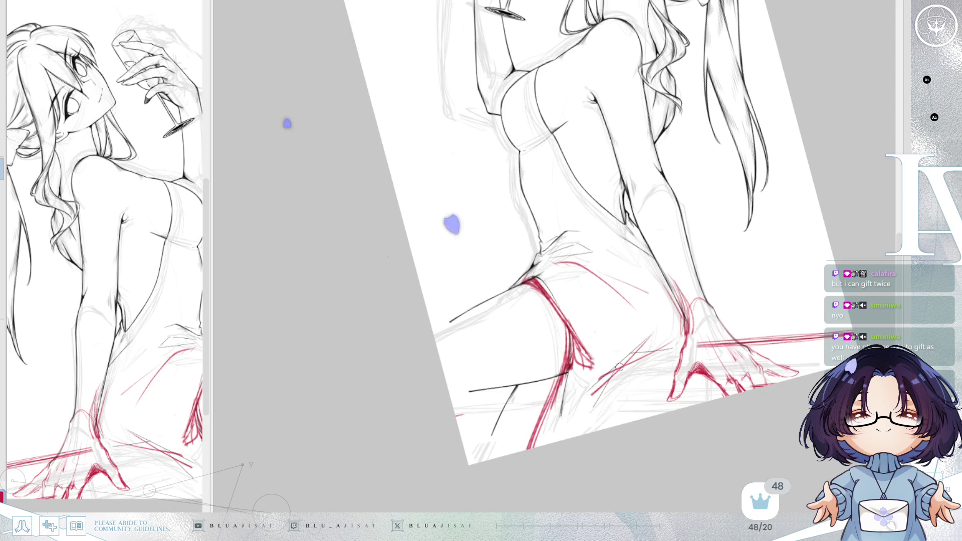
pyautogui.moveTo(569, 375); pyautogui.dragTo(526, 448)
pyautogui.moveTo(611, 375); pyautogui.dragTo(543, 443)
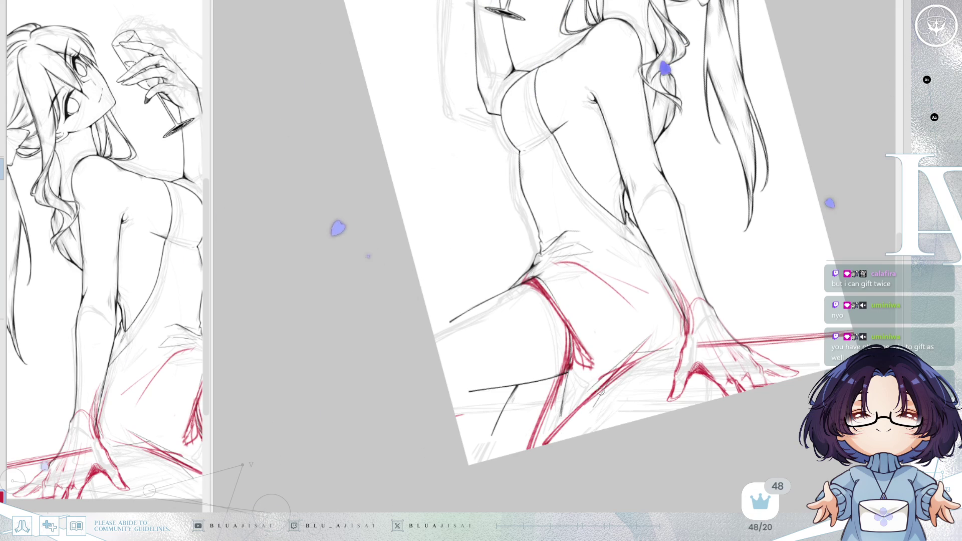
pyautogui.moveTo(639, 365)
pyautogui.mouseDown()
pyautogui.moveTo(674, 319)
pyautogui.moveTo(635, 369)
pyautogui.moveTo(583, 408)
pyautogui.mouseUp()
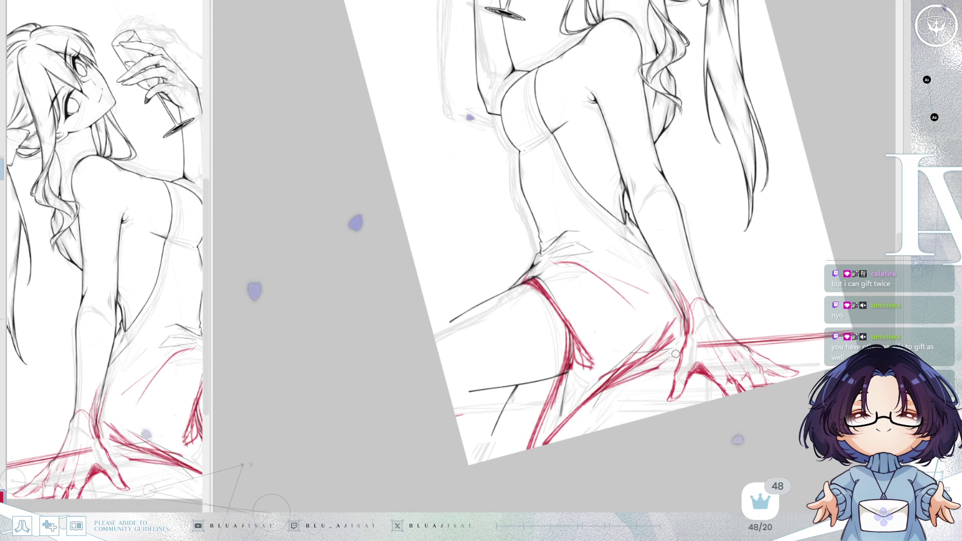
# Step: Mirror and rotate the canvas view until it sits nearly upright again
pyautogui.press('h')
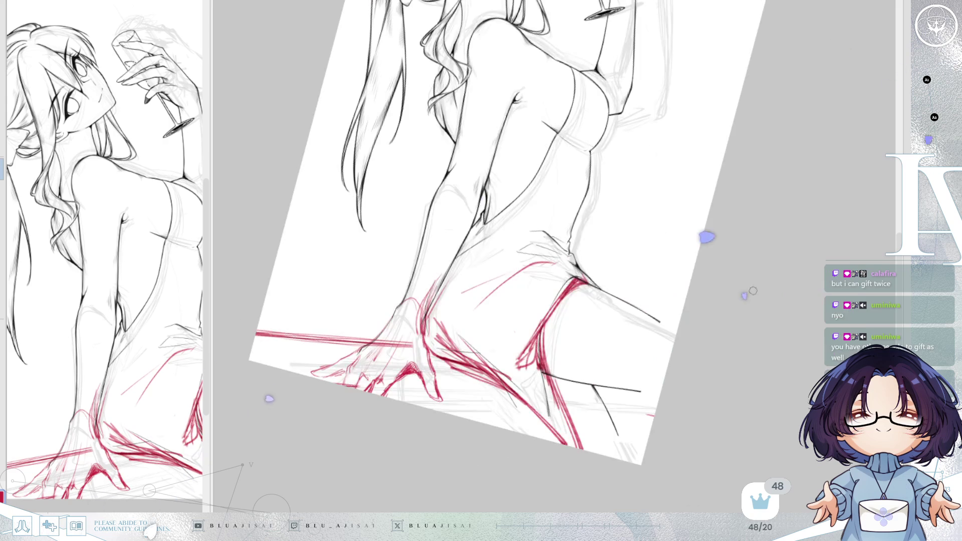
pyautogui.press('Delete')
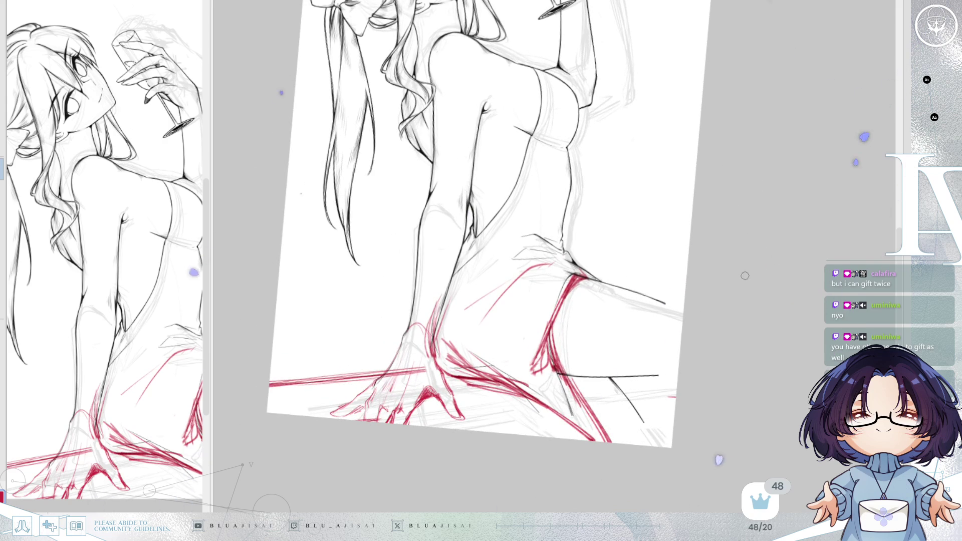
pyautogui.press('Delete')
pyautogui.press('Delete')
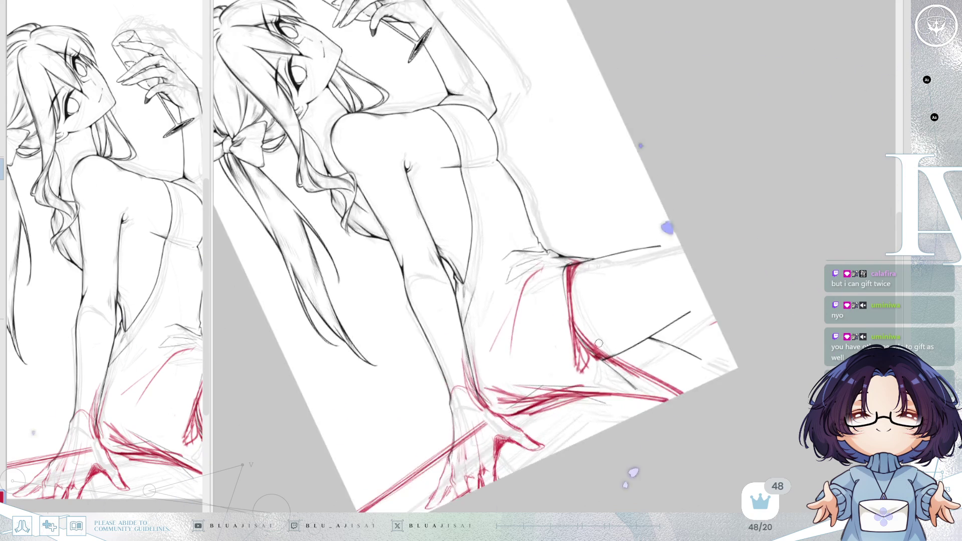
pyautogui.press('Delete')
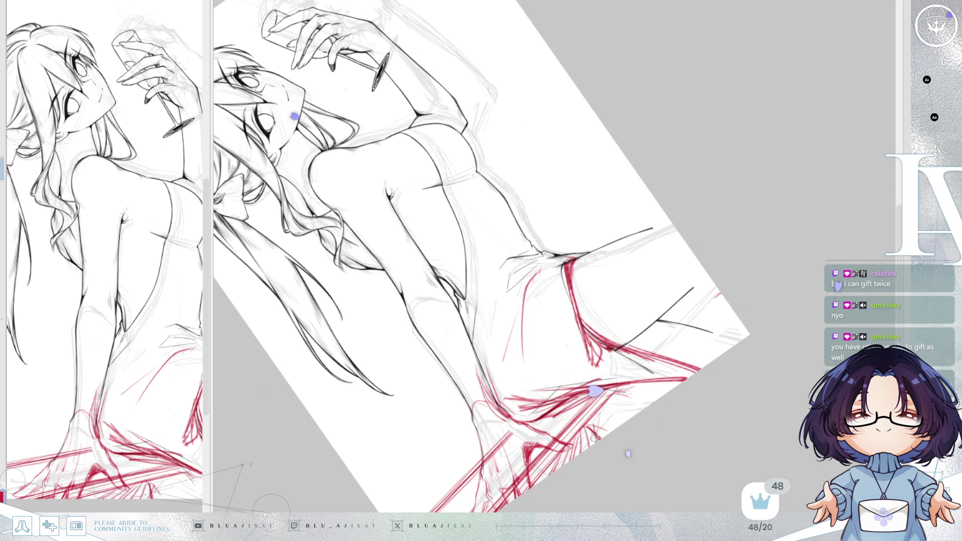
pyautogui.moveTo(674, 383)
pyautogui.mouseDown()
pyautogui.moveTo(734, 344)
pyautogui.moveTo(612, 352)
pyautogui.mouseUp()
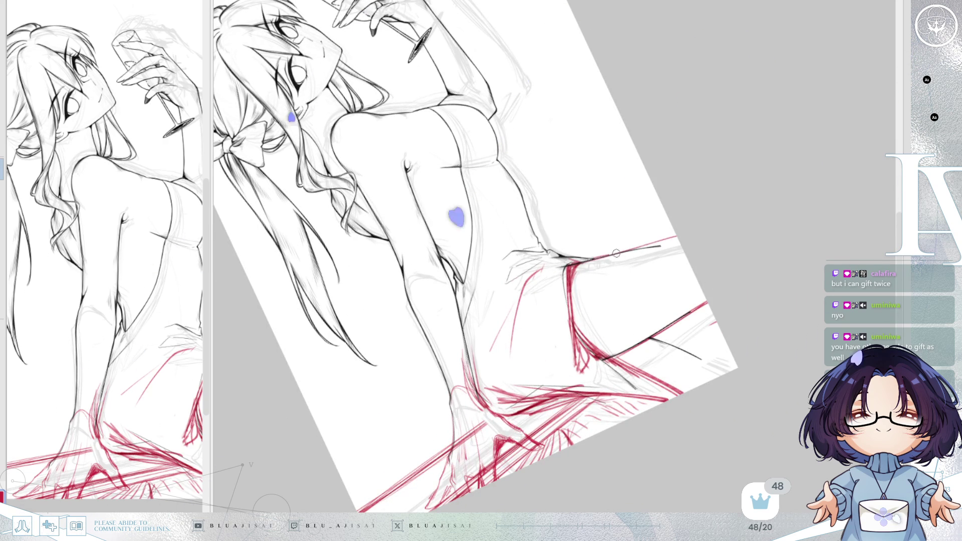
pyautogui.moveTo(578, 266); pyautogui.dragTo(662, 277)
pyautogui.press('h')
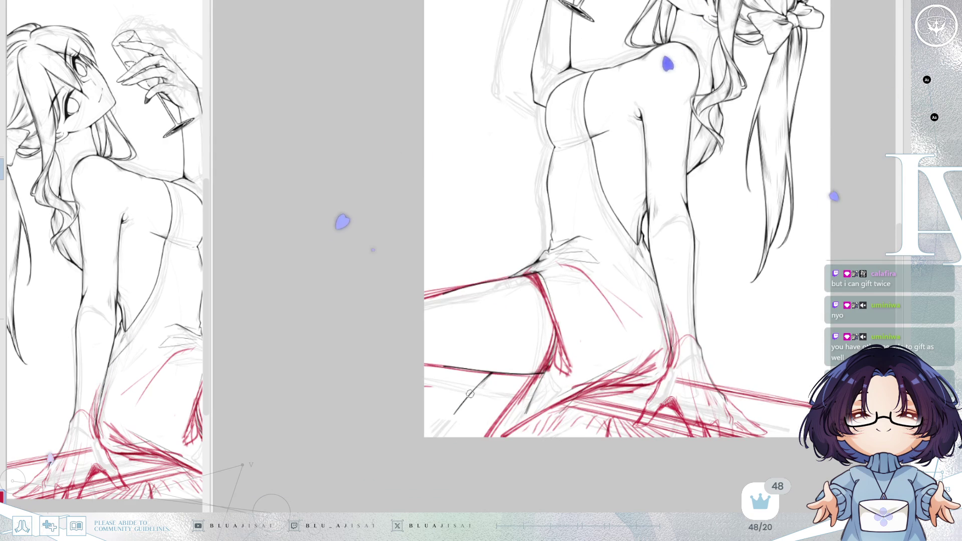
# Step: Draw the second red contour along the thigh's upper edge
pyautogui.moveTo(435, 436); pyautogui.dragTo(486, 376)
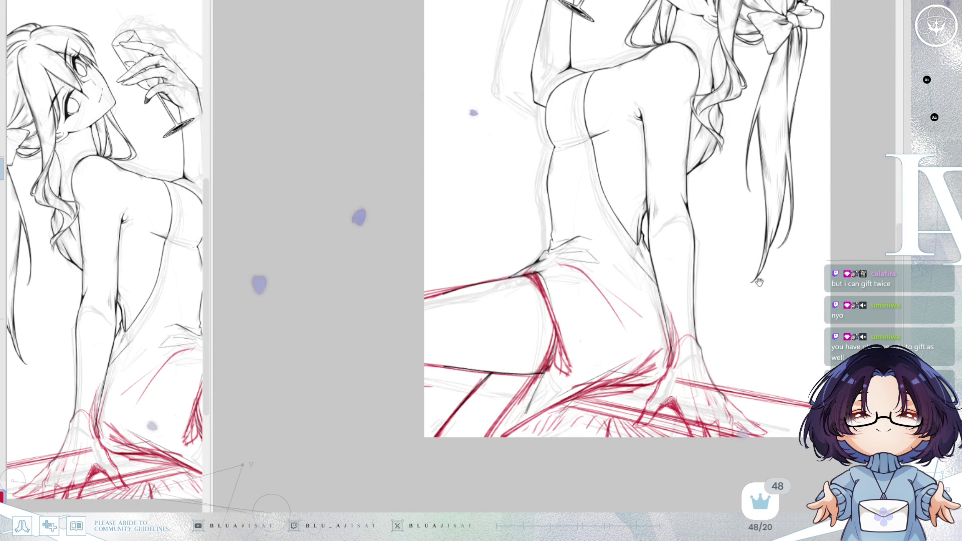
pyautogui.scroll(-2, 702, 300)
pyautogui.scroll(-2, 729, 315)
pyautogui.scroll(-1, 758, 336)
pyautogui.moveTo(757, 336); pyautogui.dragTo(744, 313)
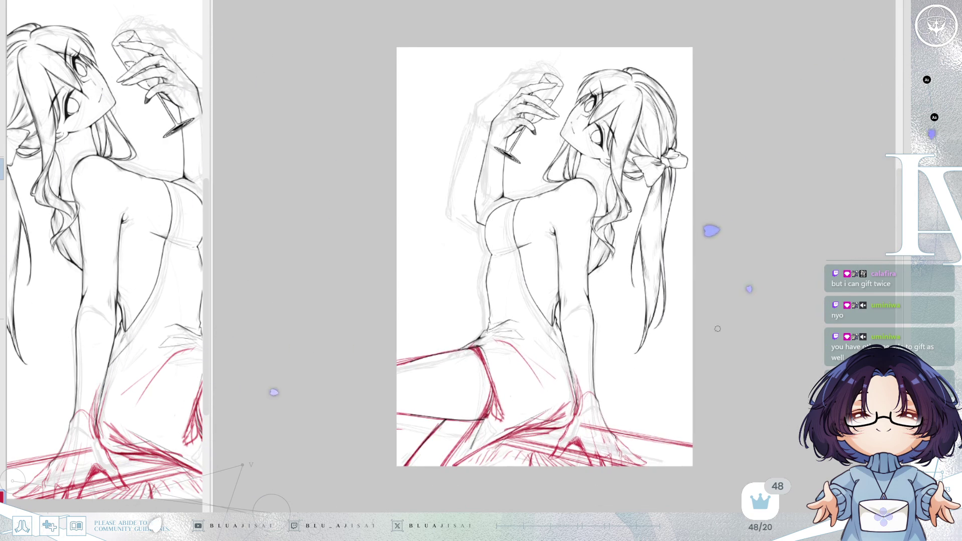
# Step: Flip the view back and hide the grey rough sketch layer
pyautogui.press('h')
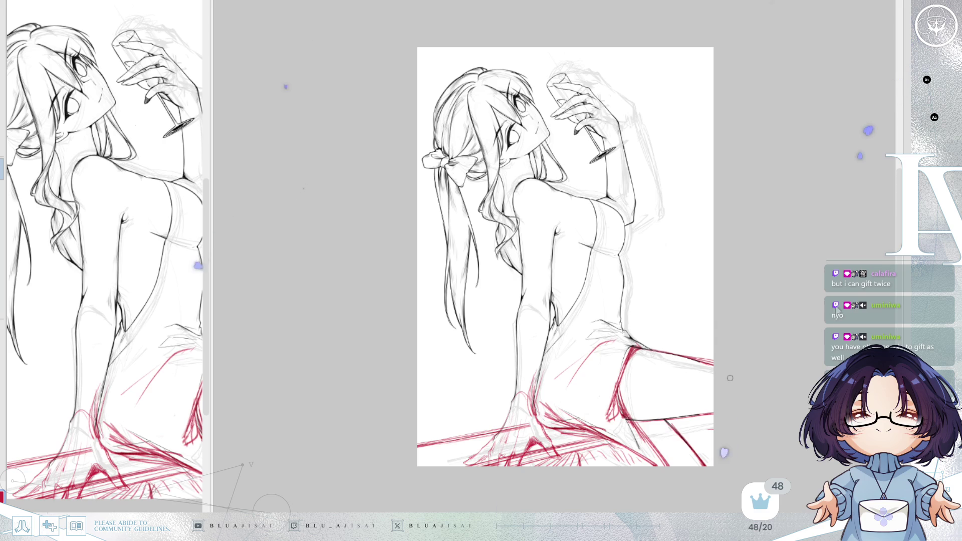
pyautogui.hotkey('ctrl', 'h')
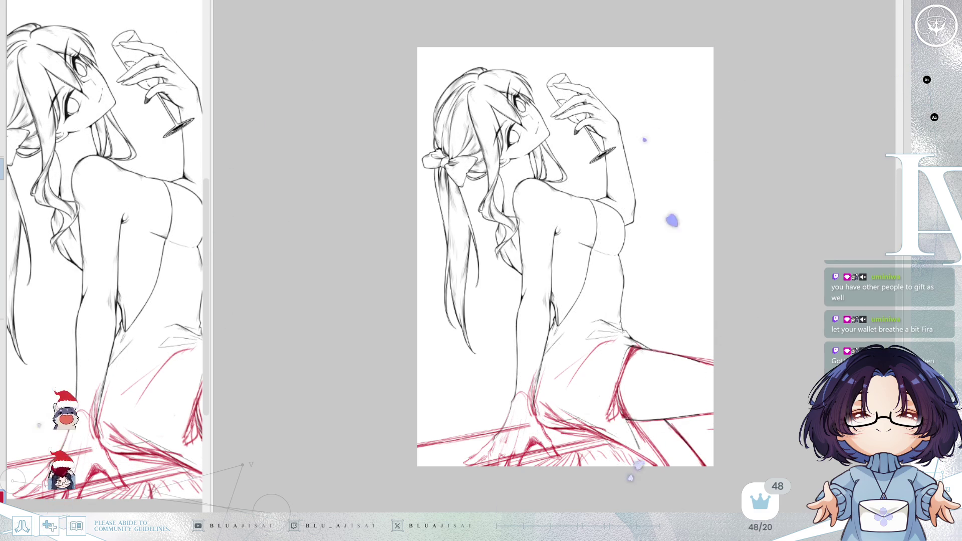
pyautogui.scroll(1, 761, 326)
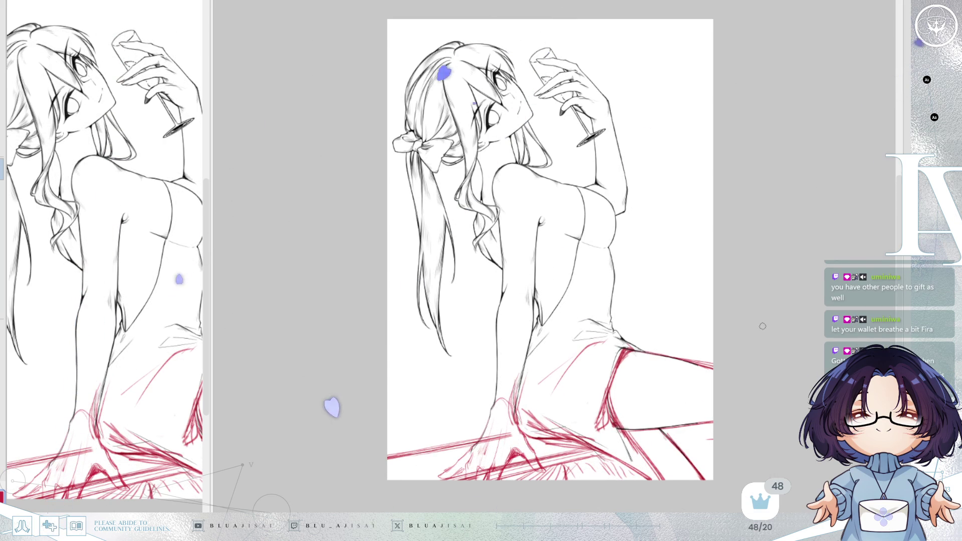
pyautogui.scroll(1, 535, 105)
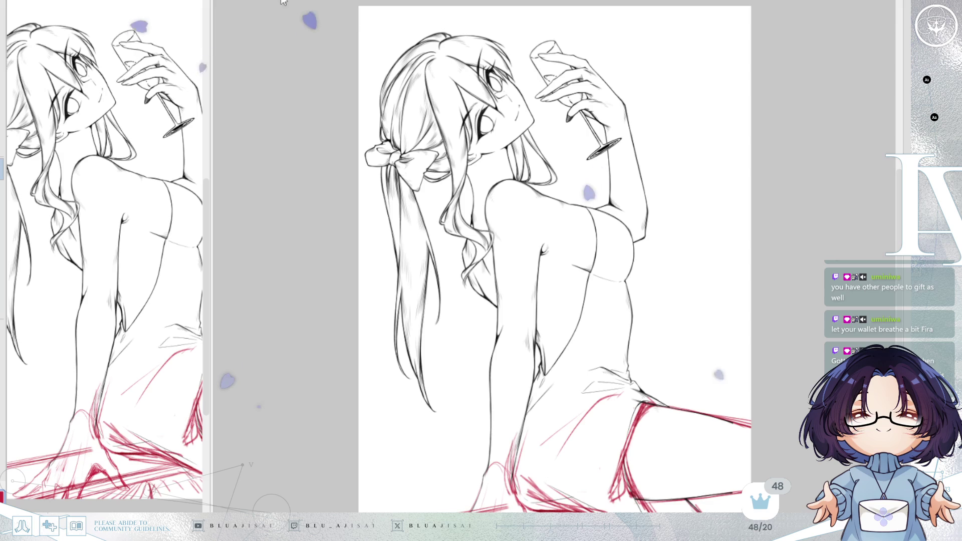
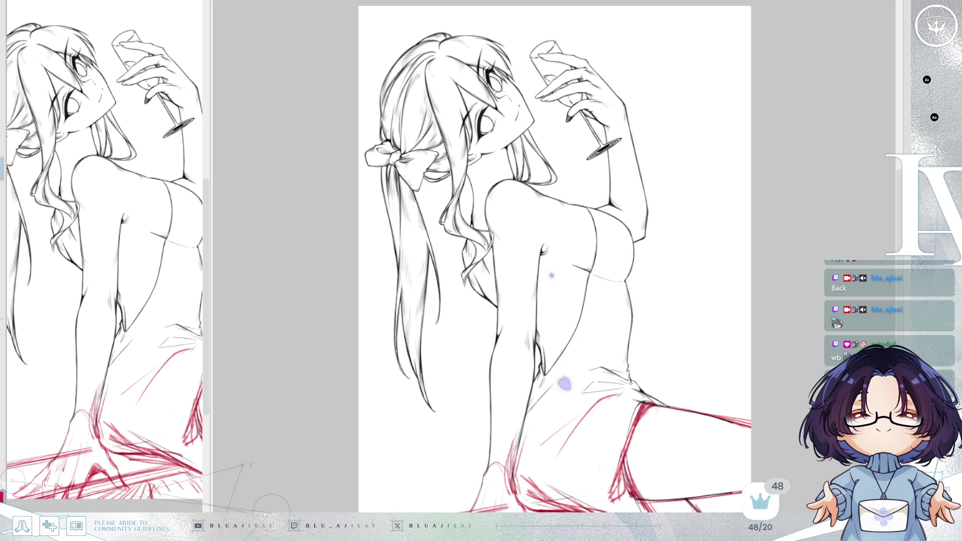
pyautogui.scroll(-3, 554, 256)
pyautogui.scroll(-2, 554, 256)
pyautogui.scroll(1, 570, 234)
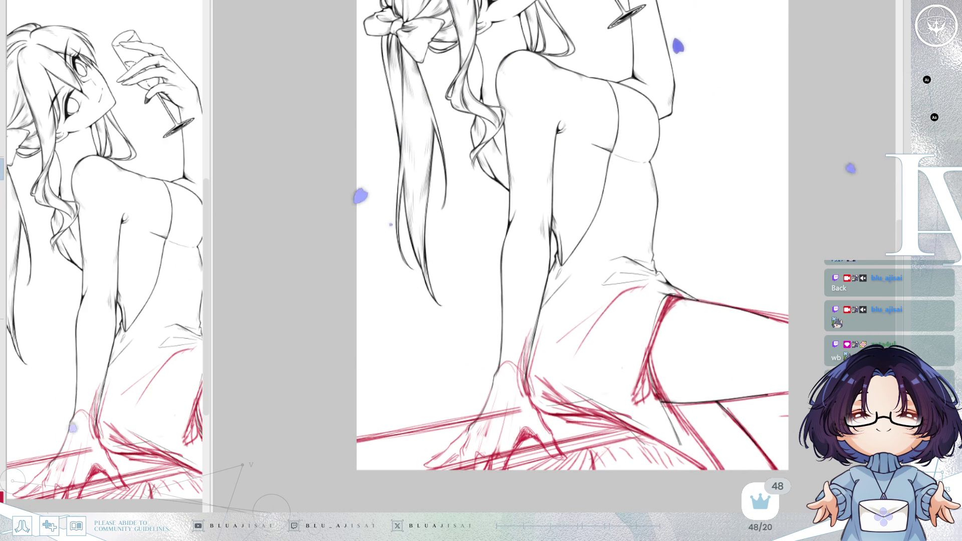
# Step: Compare sketch states with undo/redo, ending with the red hand and leg sketch restored
pyautogui.press('Delete')
pyautogui.hotkey('ctrl', 'z')
pyautogui.hotkey('ctrl', 'z')
pyautogui.hotkey('ctrl', 'y')
pyautogui.hotkey('ctrl', 'y')
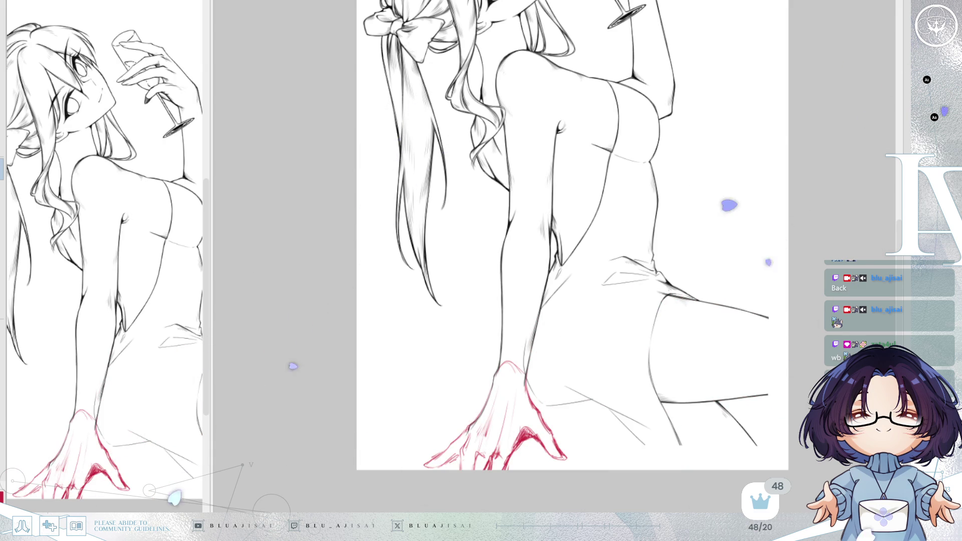
pyautogui.press('Delete')
pyautogui.hotkey('ctrl', 'z')
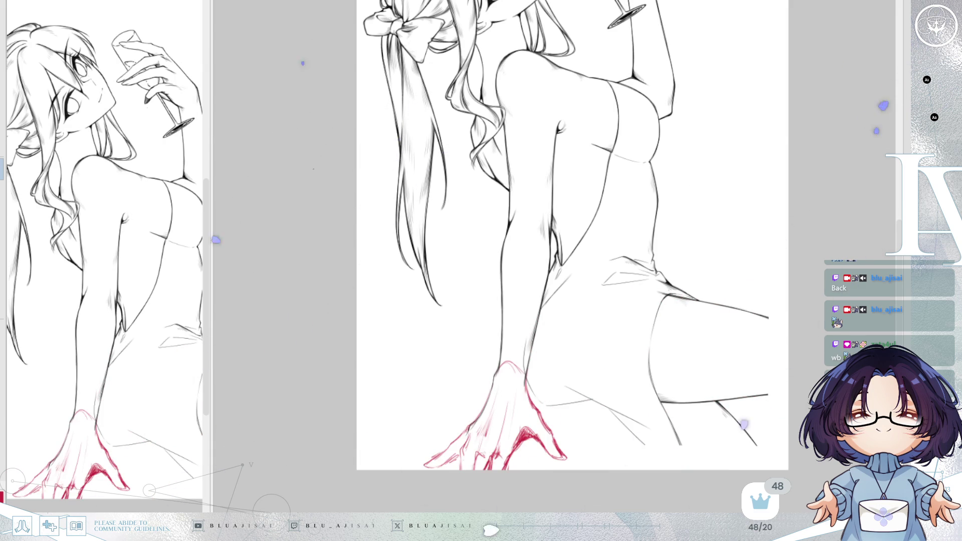
pyautogui.hotkey('ctrl', 'y')
pyautogui.hotkey('ctrl', 'z')
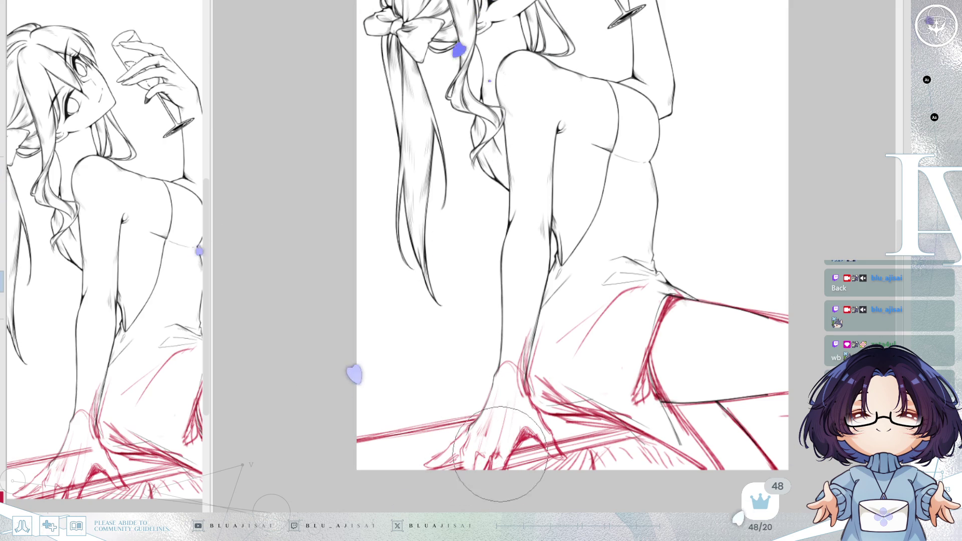
# Step: Ink the first black finger lines over the hand sketch and mirror the canvas view
pyautogui.moveTo(481, 451); pyautogui.dragTo(516, 365)
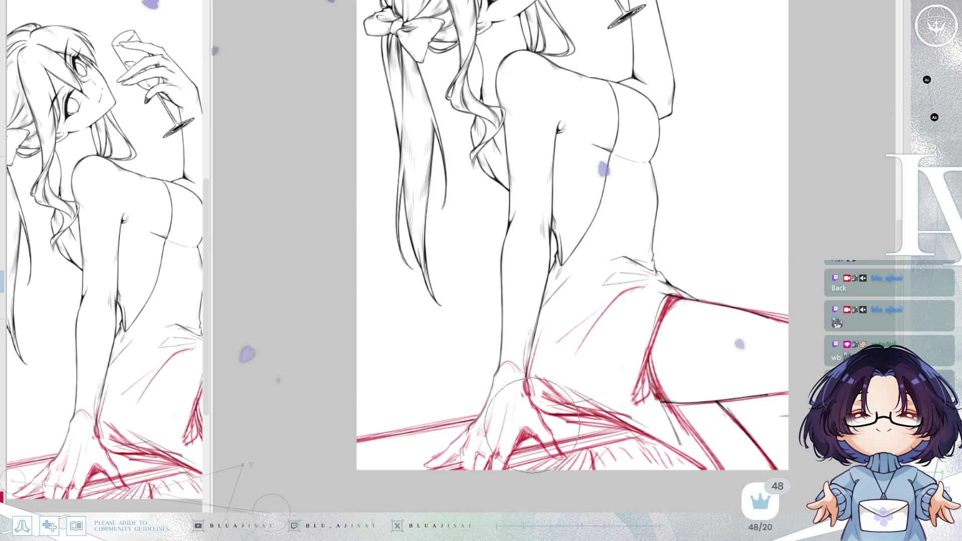
pyautogui.press('h')
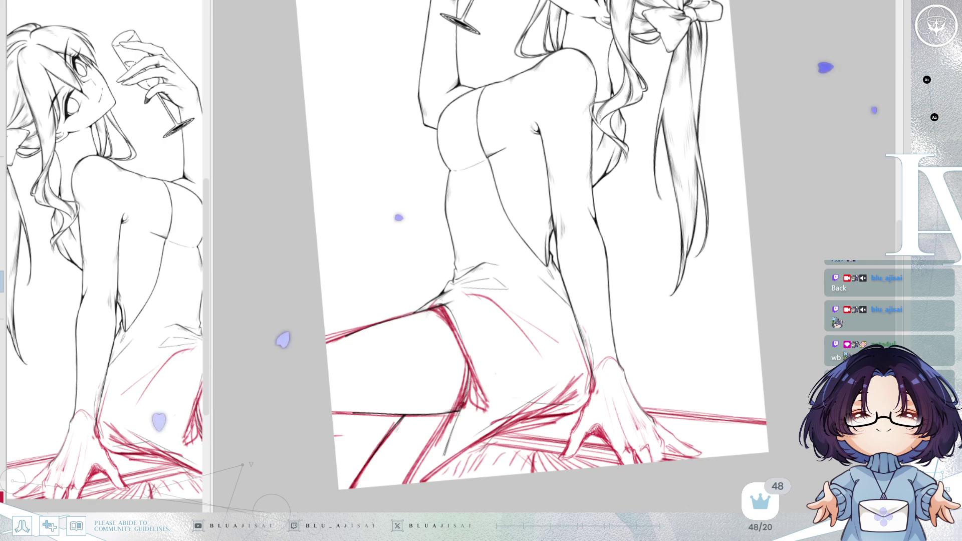
# Step: Lower the sketch layer opacity so the red lines fade to pale pink
pyautogui.press('3')
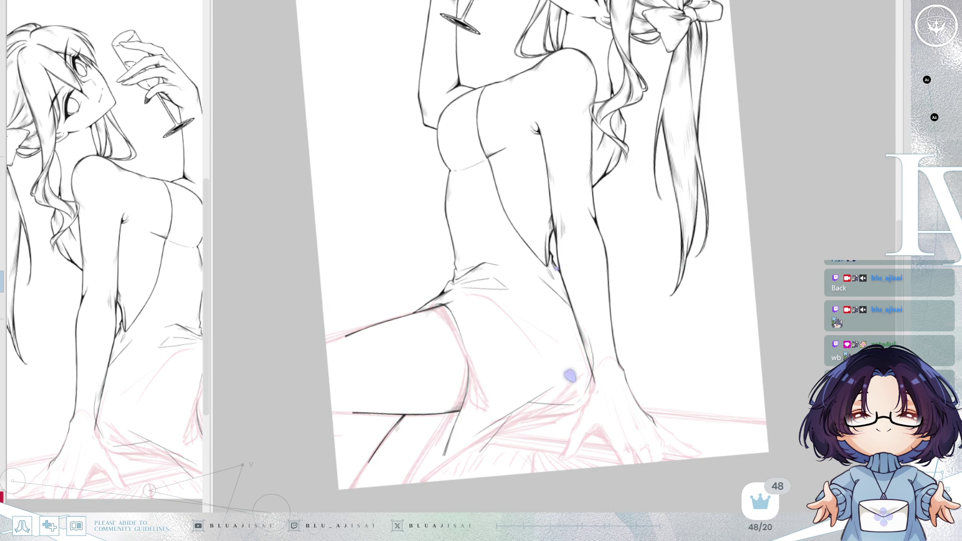
pyautogui.scroll(1, 623, 311)
pyautogui.scroll(1, 683, 262)
pyautogui.scroll(1, 640, 369)
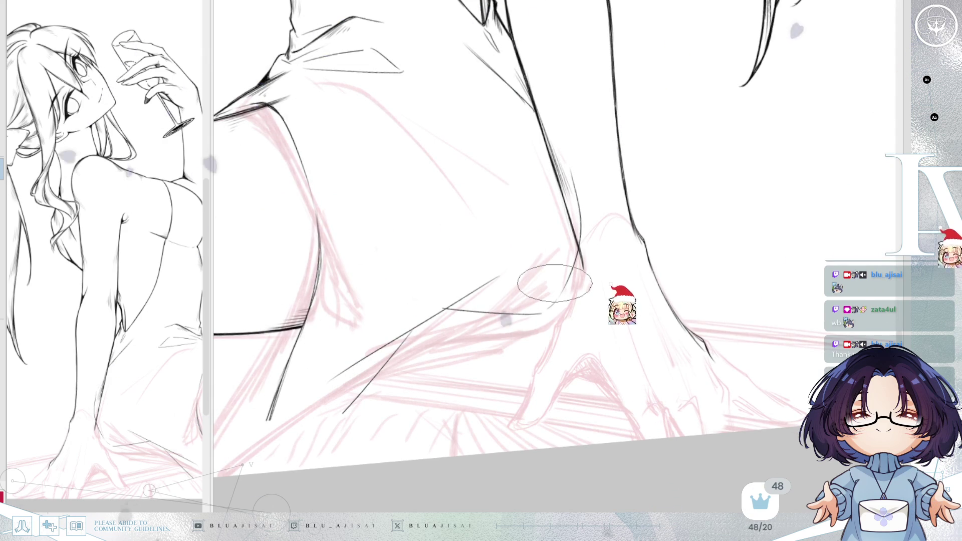
pyautogui.scroll(1, 714, 323)
pyautogui.scroll(1, 677, 363)
pyautogui.press('-')
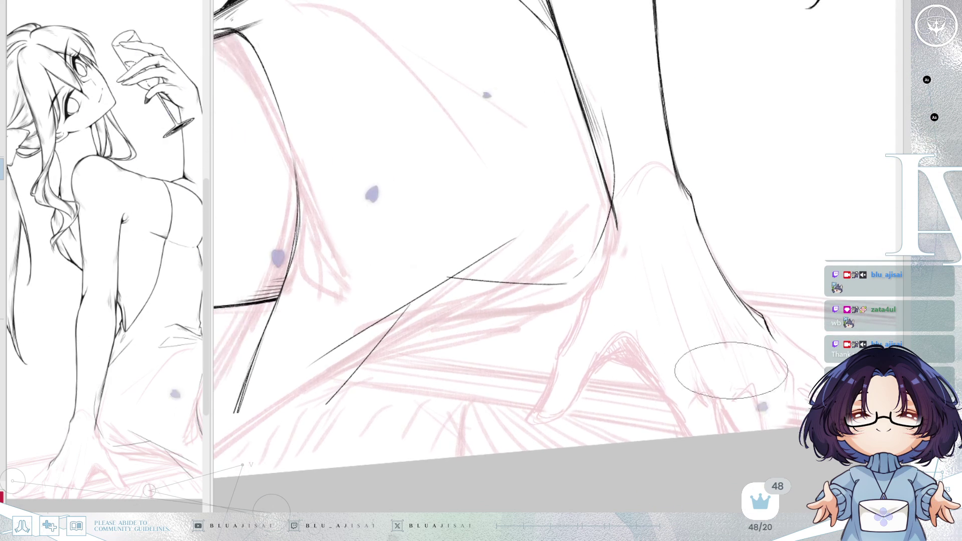
pyautogui.press('-')
pyautogui.press('-')
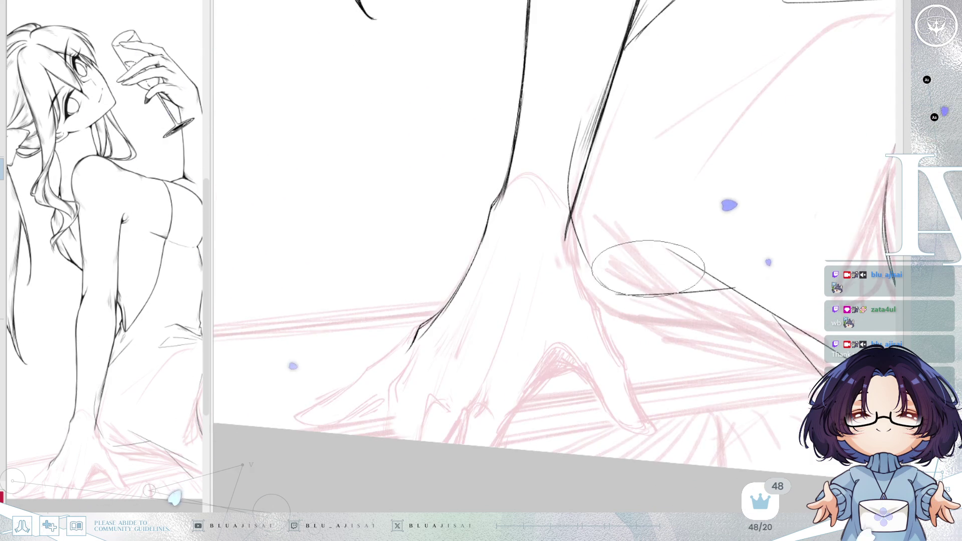
pyautogui.press('^')
pyautogui.scroll(1, 638, 236)
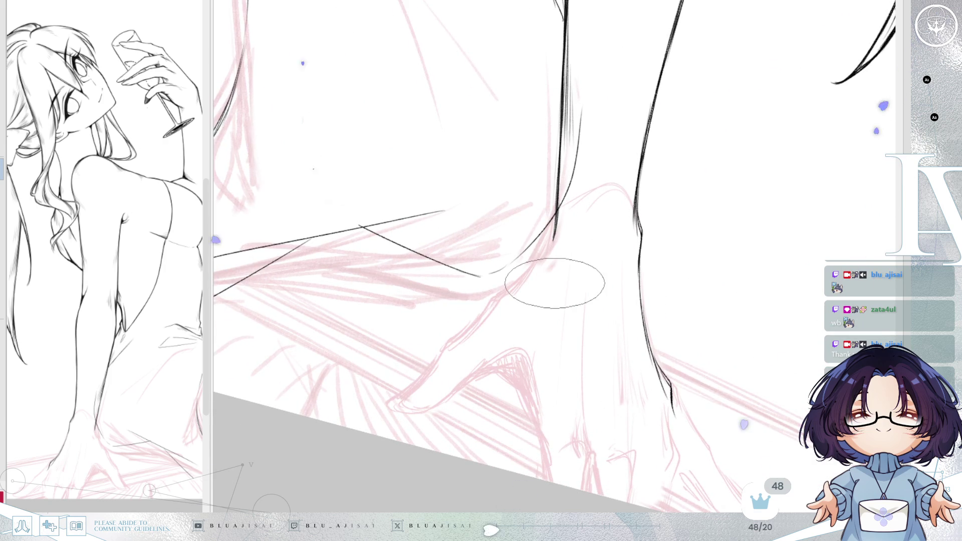
pyautogui.scroll(1, 555, 283)
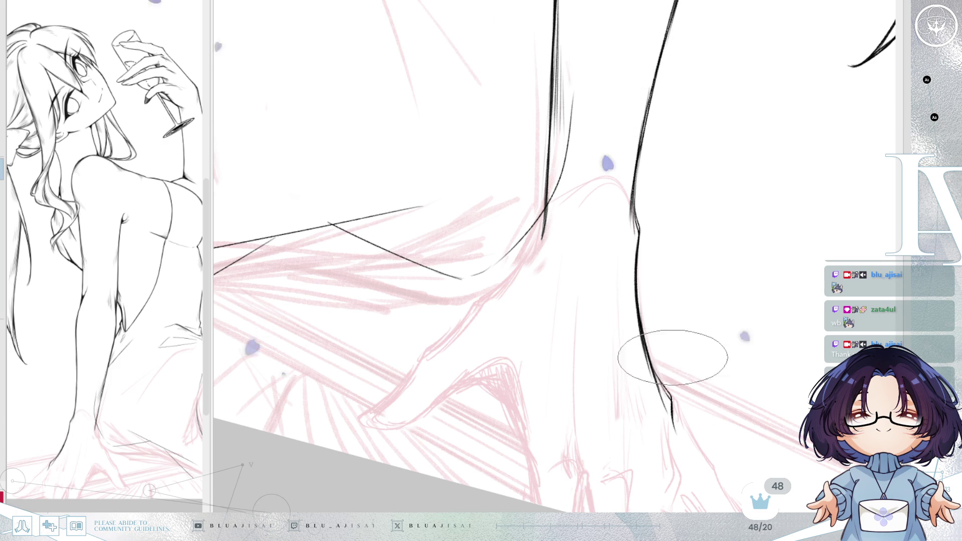
pyautogui.moveTo(671, 375); pyautogui.dragTo(581, 314)
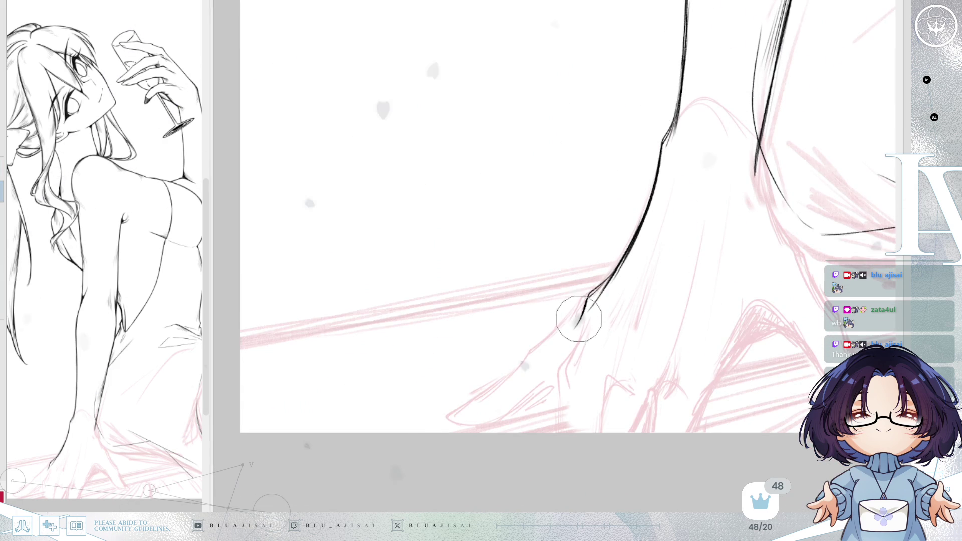
pyautogui.press('v')
pyautogui.press('h')
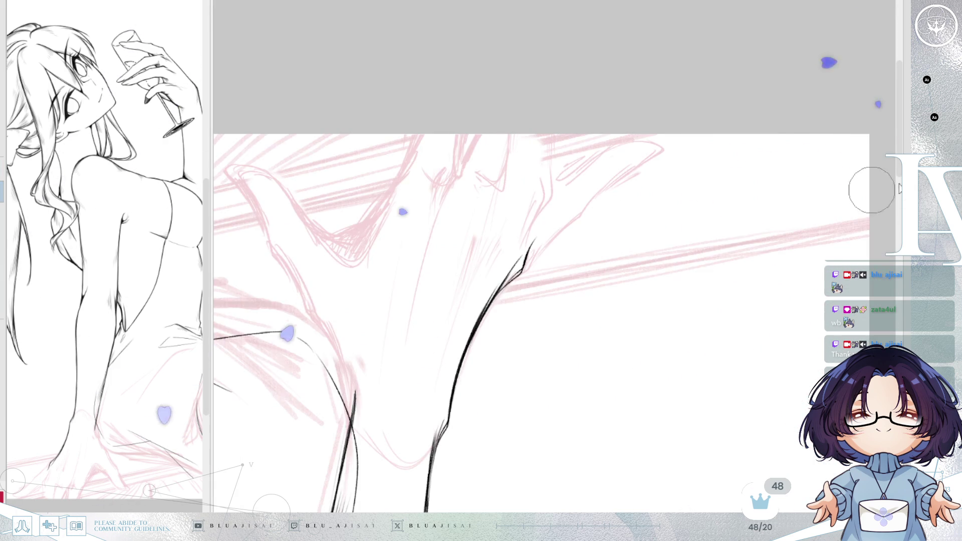
pyautogui.press('h')
pyautogui.press('v')
pyautogui.press(']')
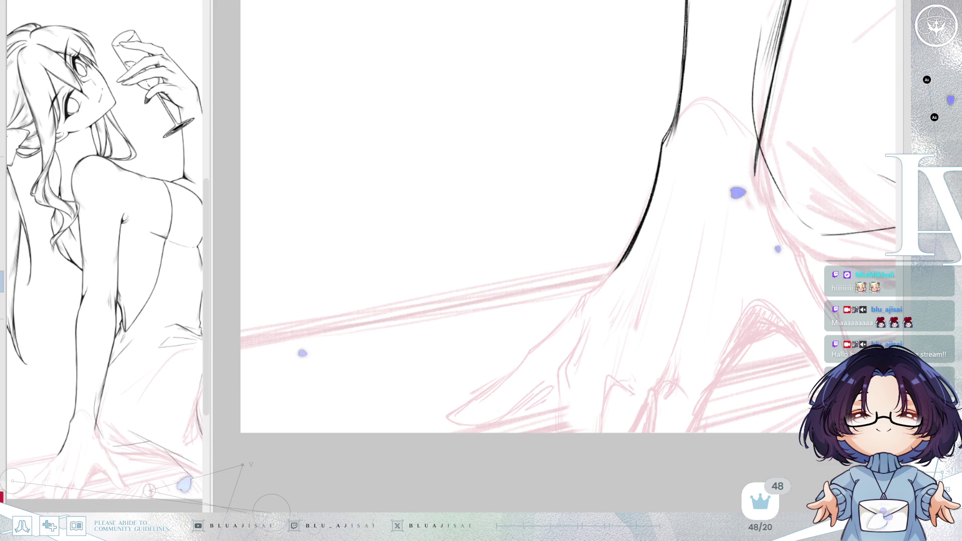
# Step: Center the hand sketch in a mirrored view and extend the finger outline downward
pyautogui.moveTo(816, 204); pyautogui.dragTo(645, 137)
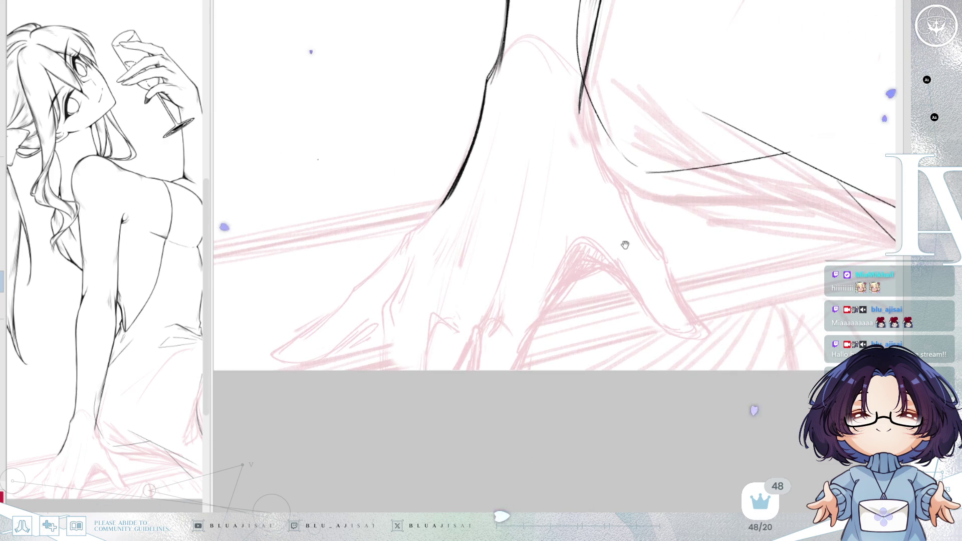
pyautogui.moveTo(626, 238); pyautogui.dragTo(669, 207)
pyautogui.scroll(1, 632, 175)
pyautogui.scroll(2, 640, 185)
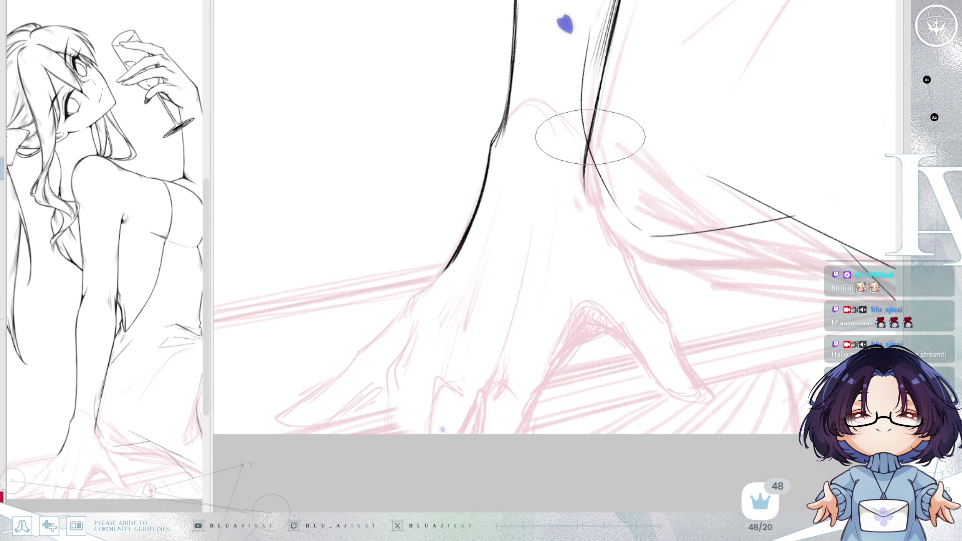
pyautogui.press('h')
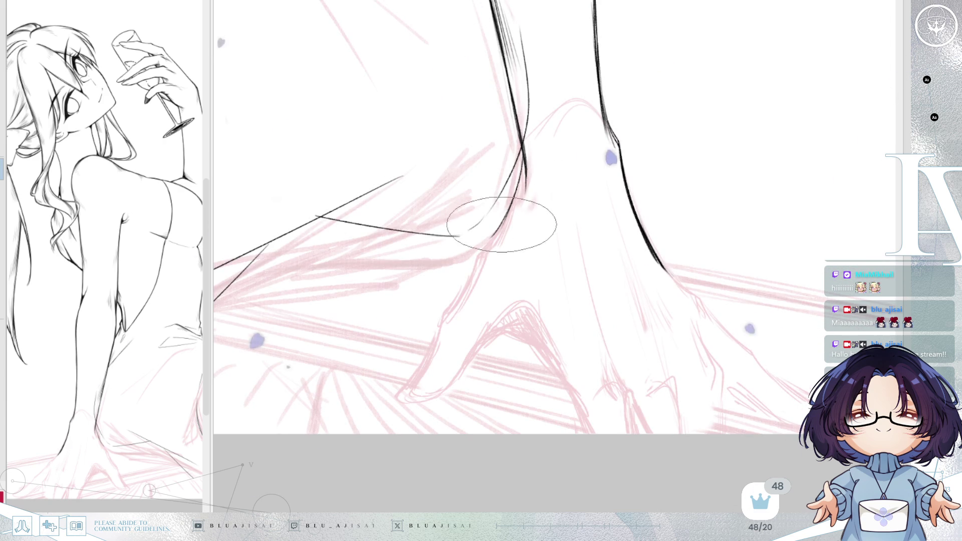
pyautogui.moveTo(488, 233); pyautogui.dragTo(427, 364)
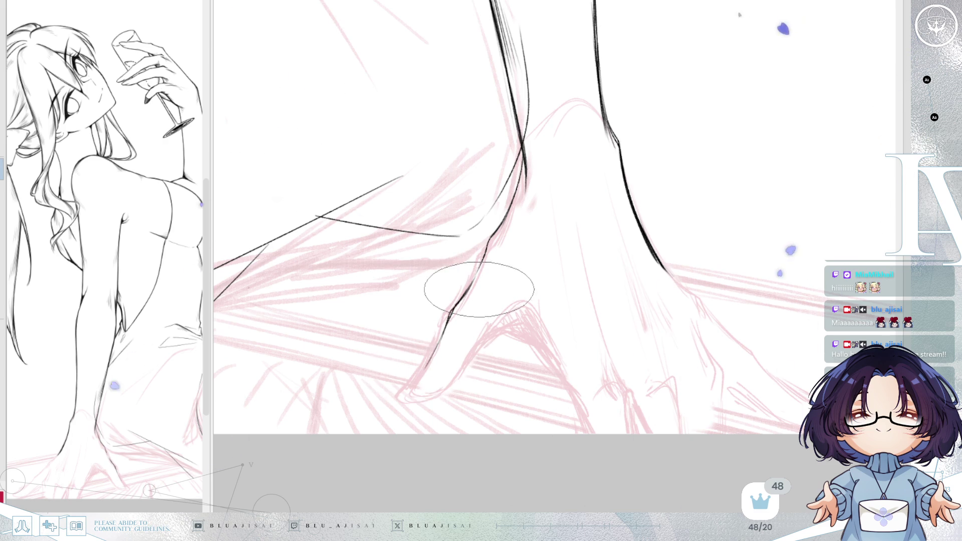
# Step: Rotate the canvas and ink the curved bottom edge of the fingertip
pyautogui.moveTo(474, 290); pyautogui.dragTo(487, 295)
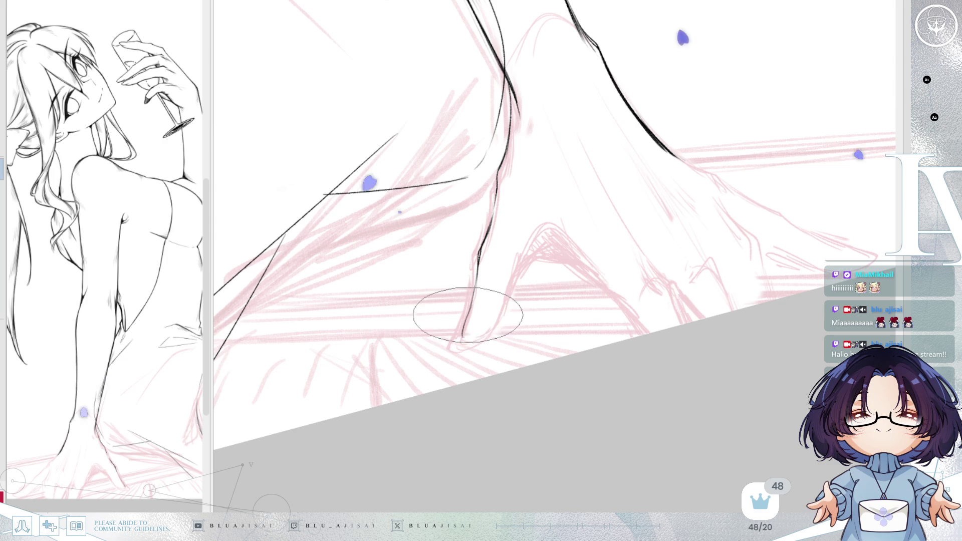
pyautogui.moveTo(477, 317); pyautogui.dragTo(464, 340)
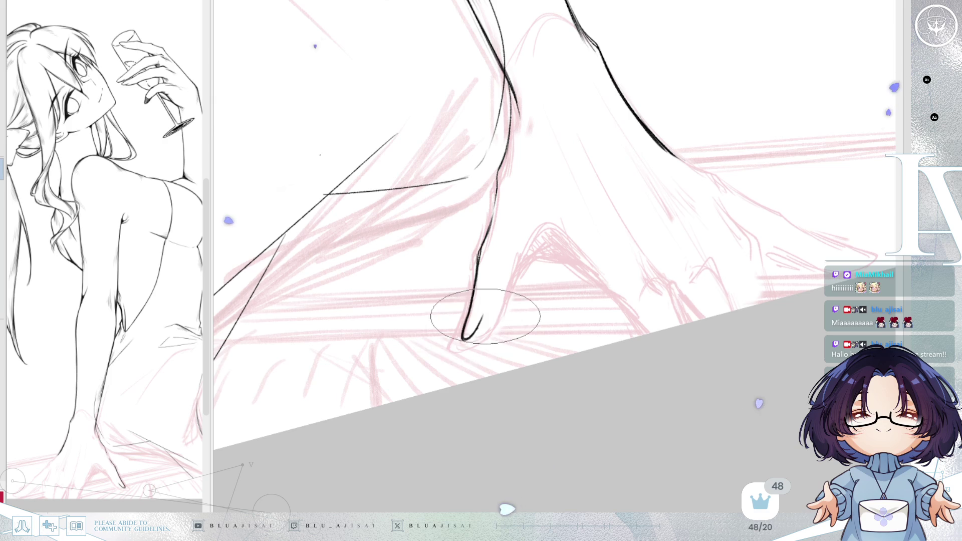
pyautogui.moveTo(482, 315); pyautogui.dragTo(596, 322)
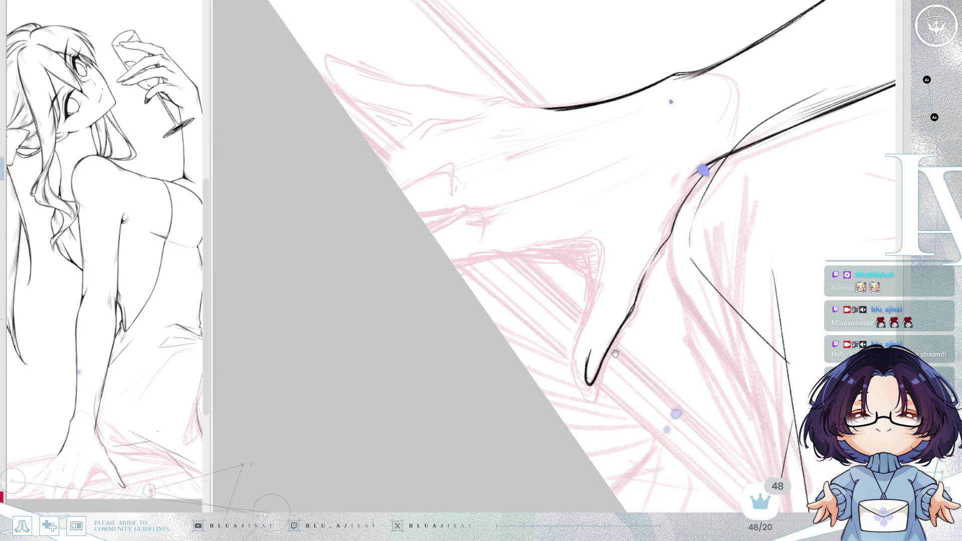